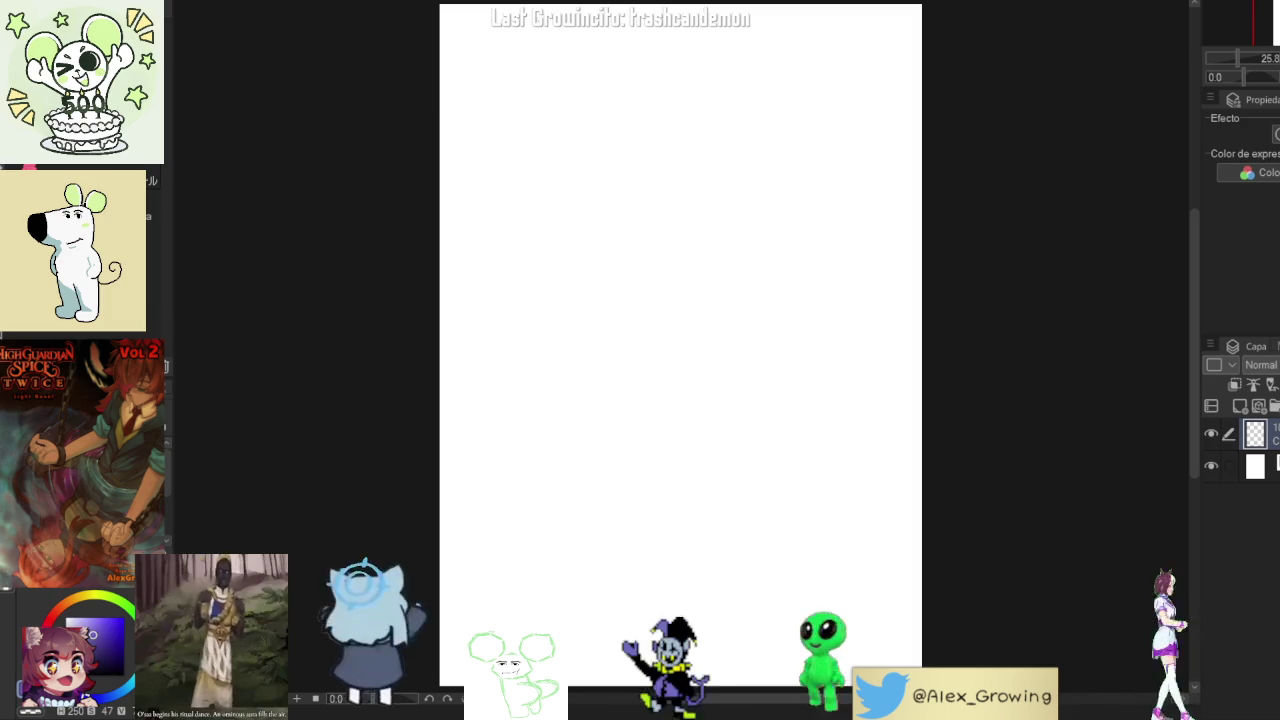
# - Rough in trial head strokes with the pen, undoing the first attempt
pyautogui.press('p')
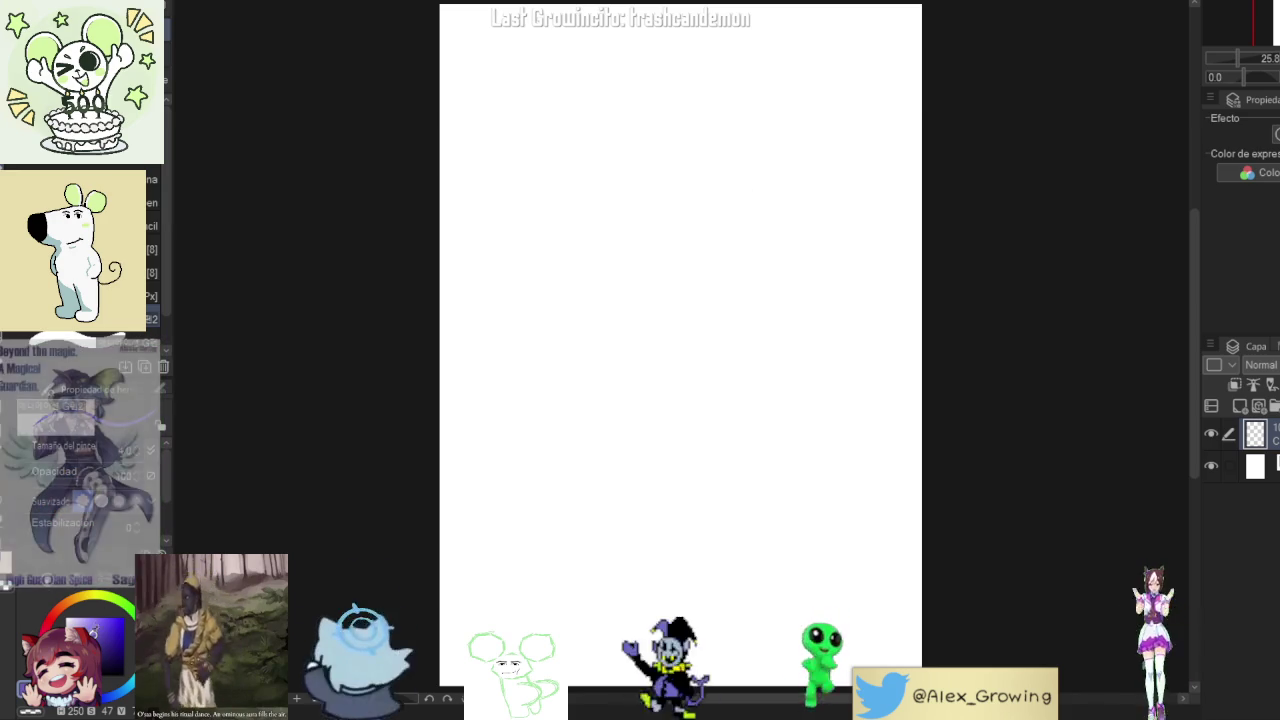
pyautogui.moveTo(716, 234); pyautogui.dragTo(714, 460)
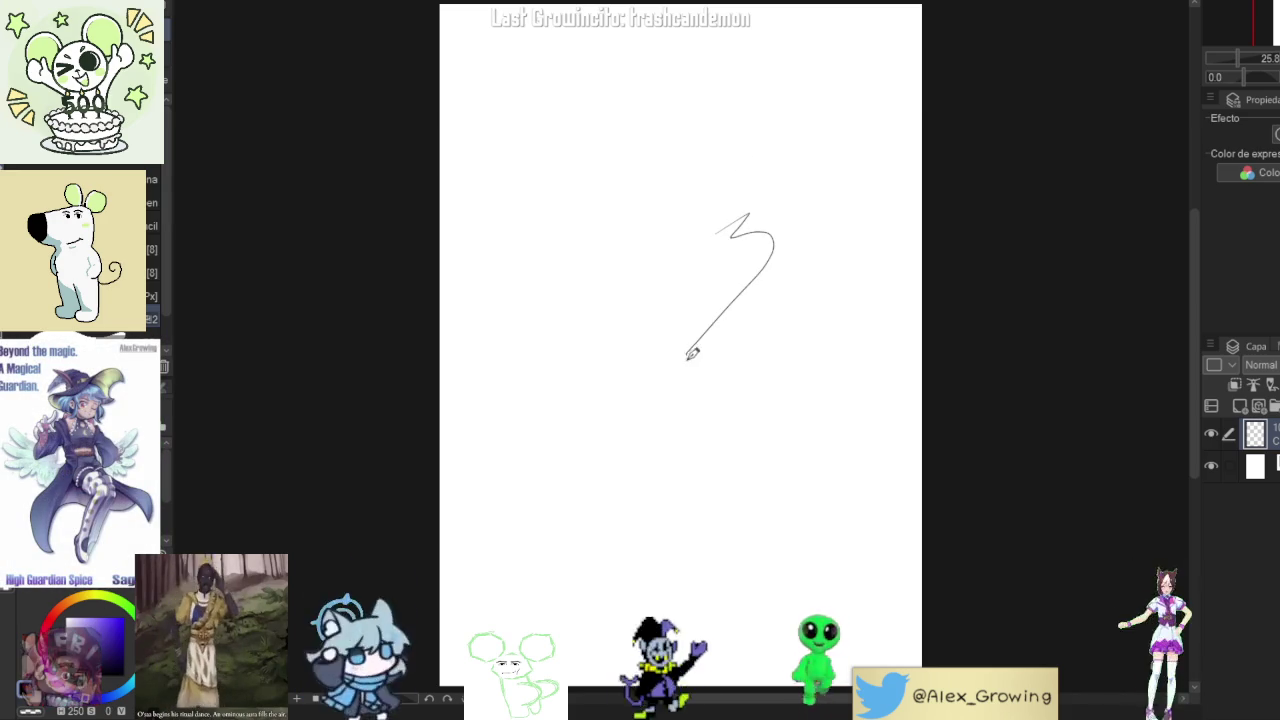
pyautogui.press('p')
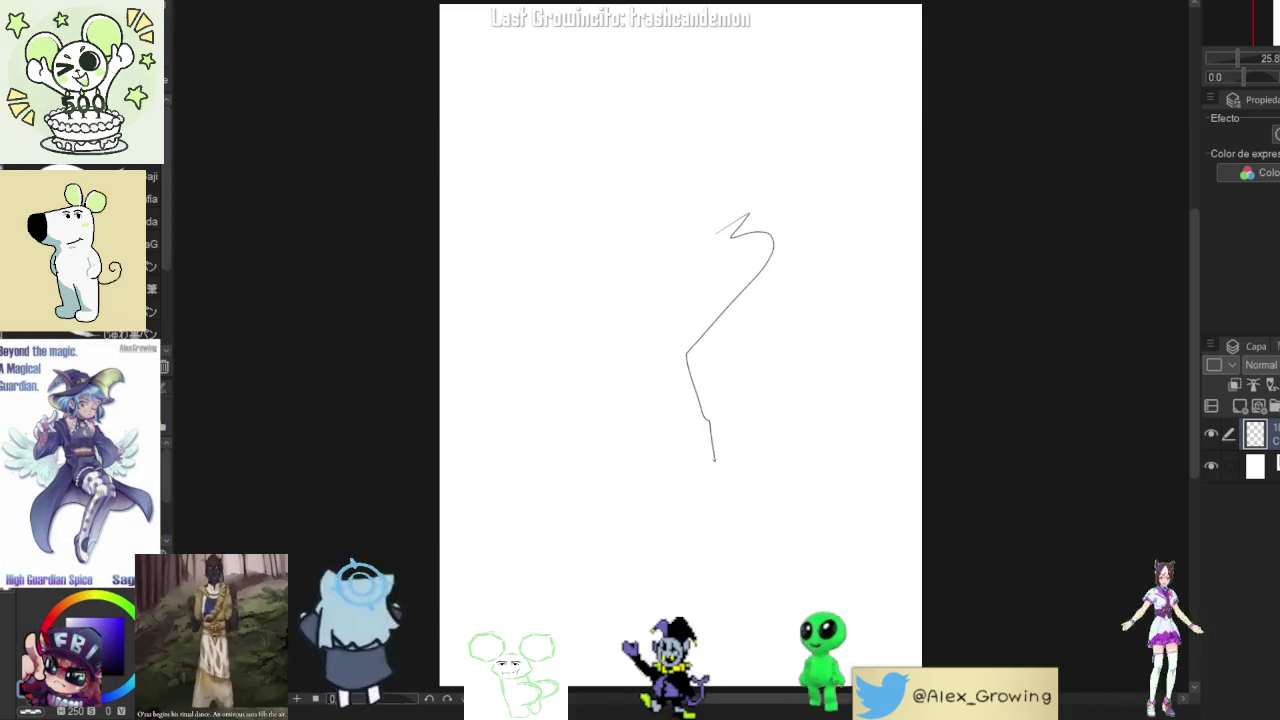
pyautogui.moveTo(771, 199)
pyautogui.mouseDown()
pyautogui.moveTo(702, 282)
pyautogui.moveTo(733, 425)
pyautogui.mouseUp()
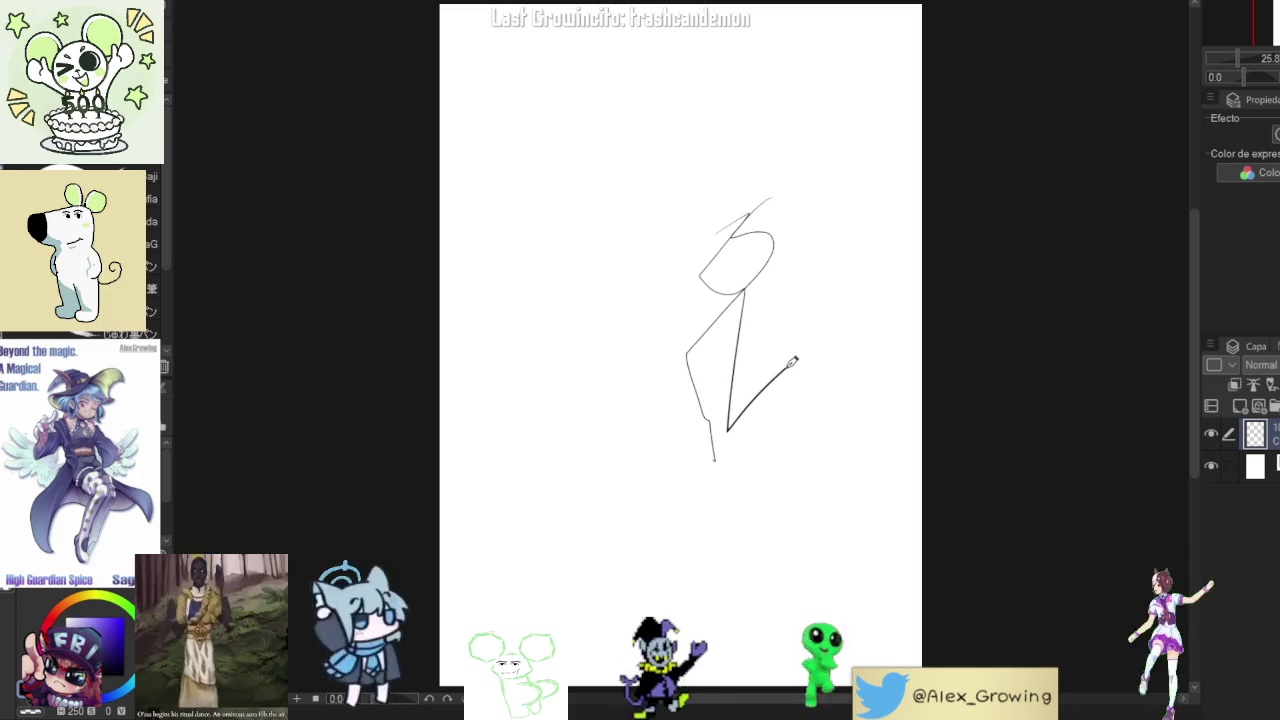
pyautogui.hotkey('ctrl', 'z')
pyautogui.hotkey('ctrl', 'z')
pyautogui.moveTo(769, 172); pyautogui.dragTo(716, 289)
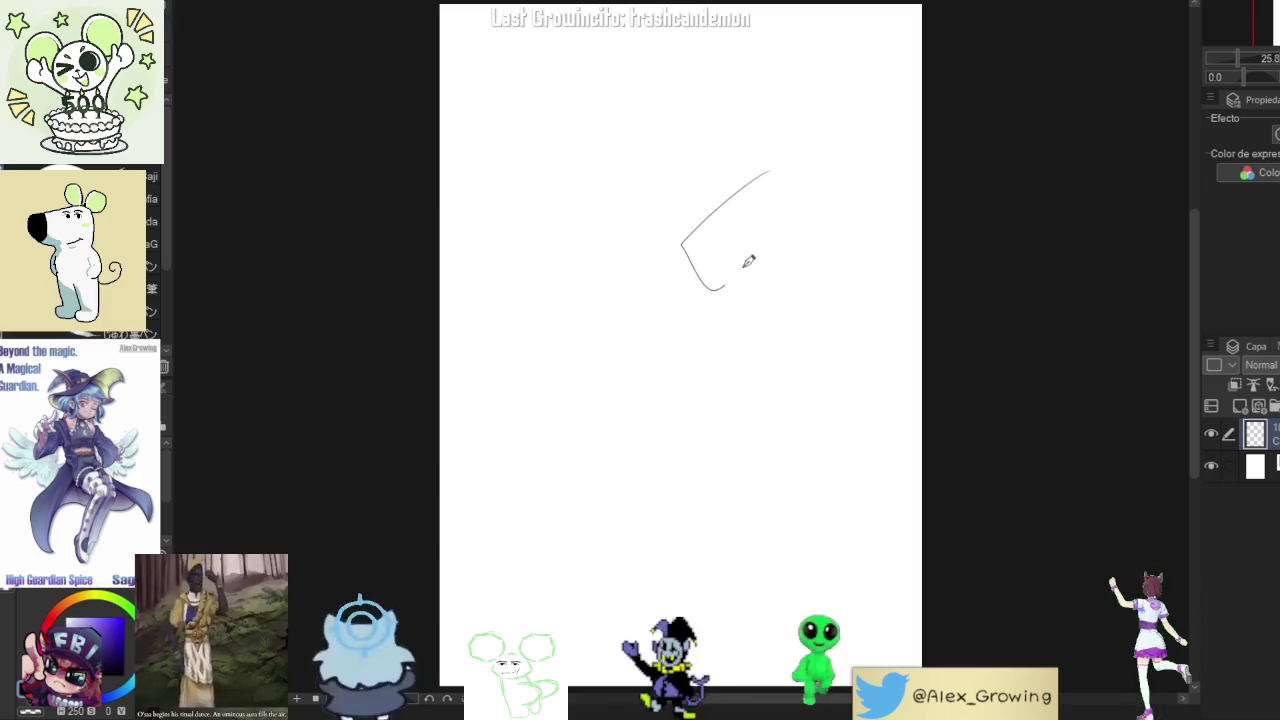
pyautogui.moveTo(727, 393); pyautogui.dragTo(789, 432)
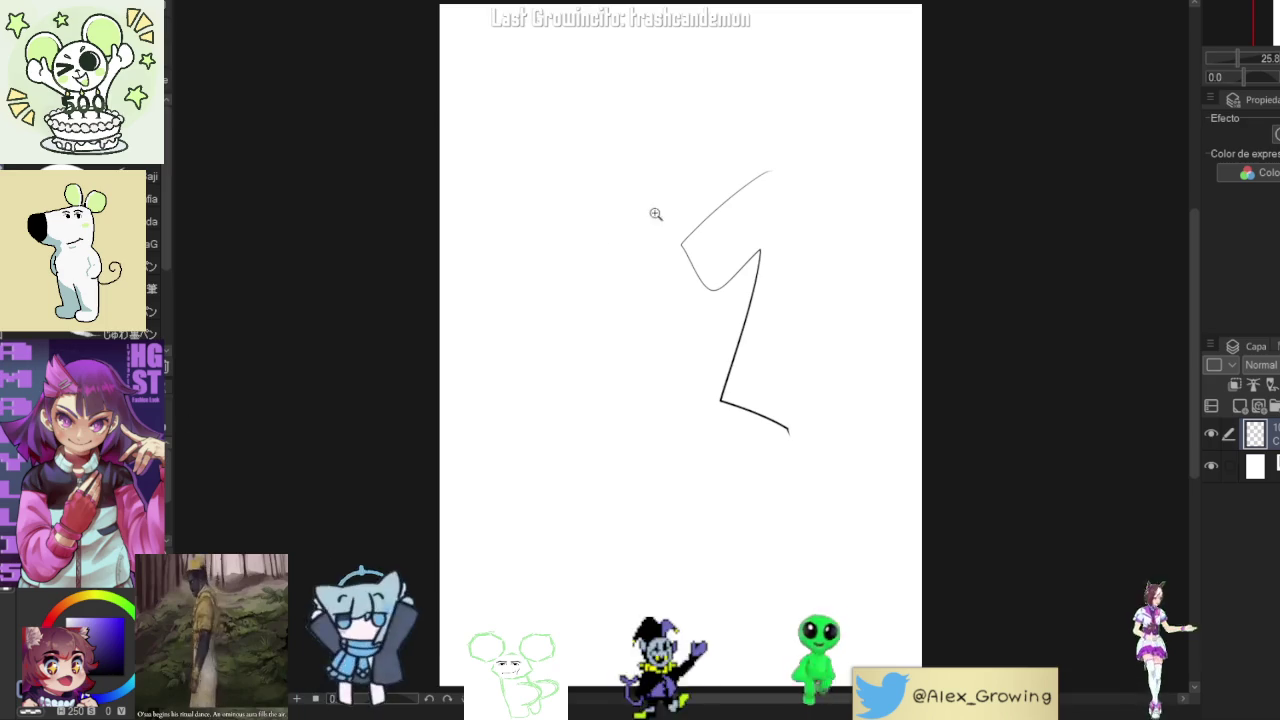
# - Sketch a bold zigzag and thick curved trial lines, then undo them all
pyautogui.scroll(3, 700, 225)
pyautogui.moveTo(783, 177)
pyautogui.mouseDown()
pyautogui.moveTo(703, 357)
pyautogui.moveTo(752, 300)
pyautogui.moveTo(690, 430)
pyautogui.mouseUp()
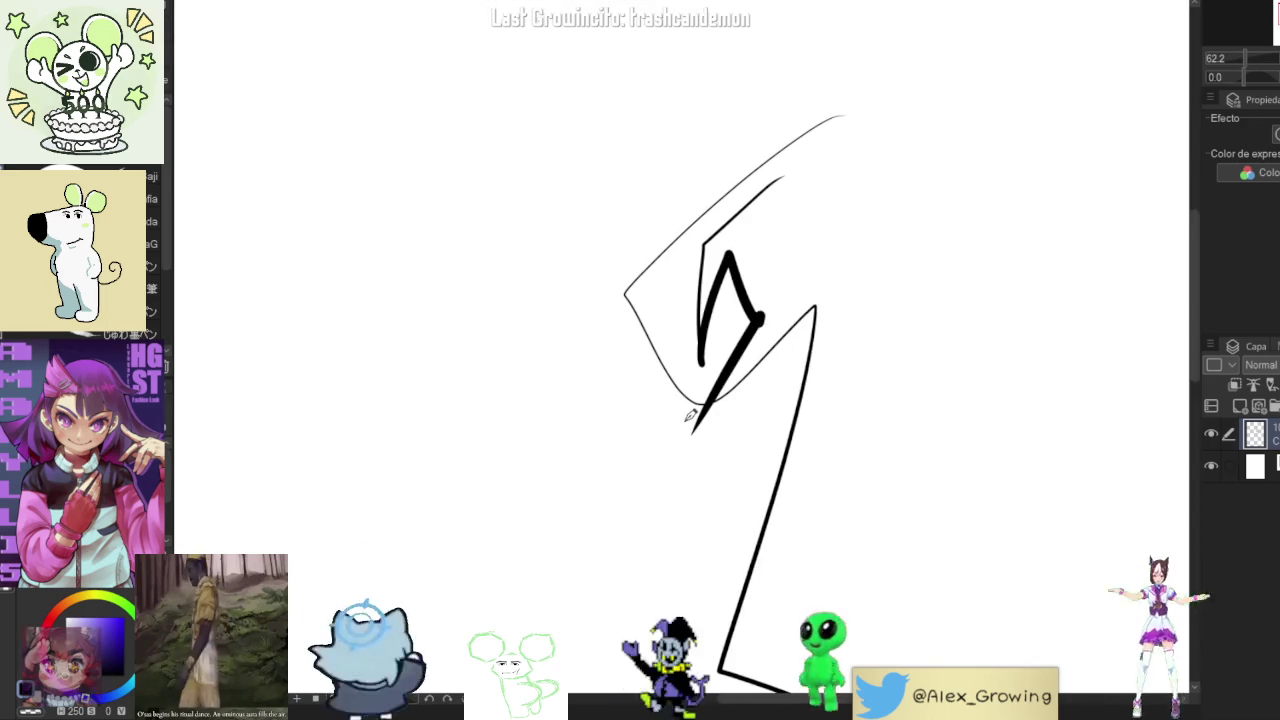
pyautogui.moveTo(808, 340); pyautogui.dragTo(788, 245)
pyautogui.moveTo(790, 295)
pyautogui.mouseDown()
pyautogui.moveTo(805, 212)
pyautogui.moveTo(840, 178)
pyautogui.mouseUp()
pyautogui.moveTo(785, 246); pyautogui.dragTo(882, 130)
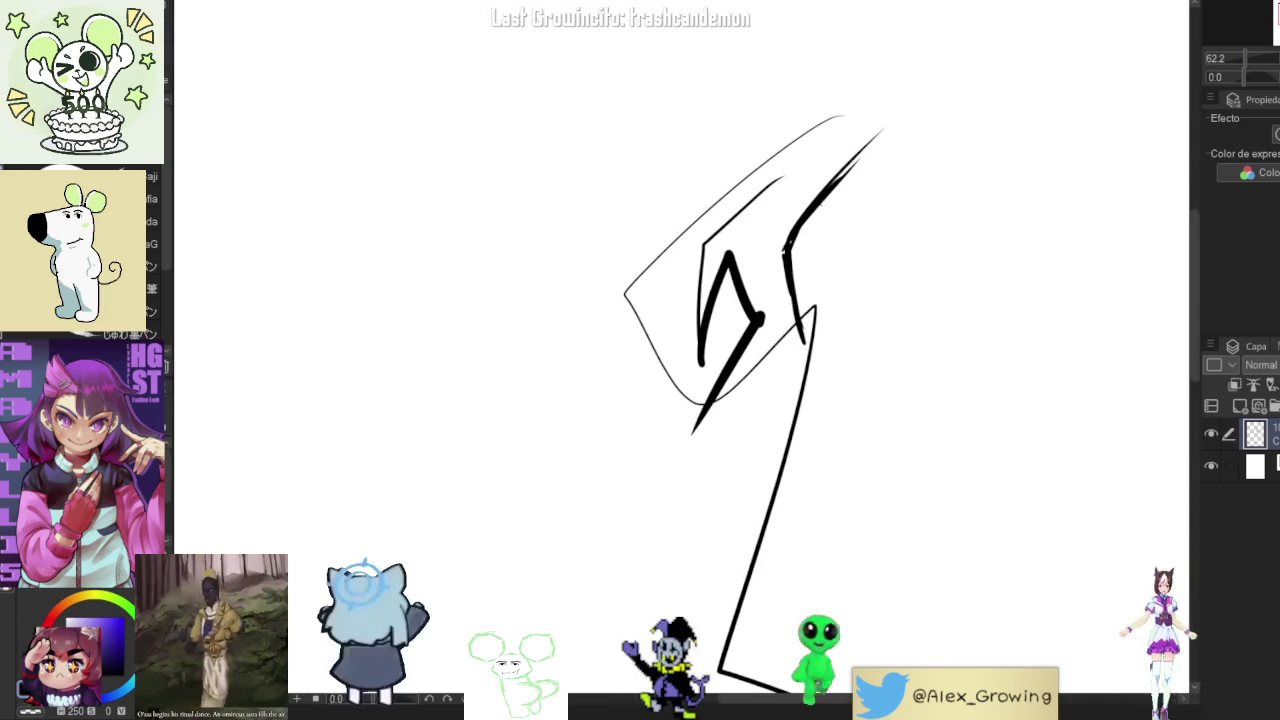
pyautogui.scroll(4, 803, 258)
pyautogui.scroll(-3, 746, 222)
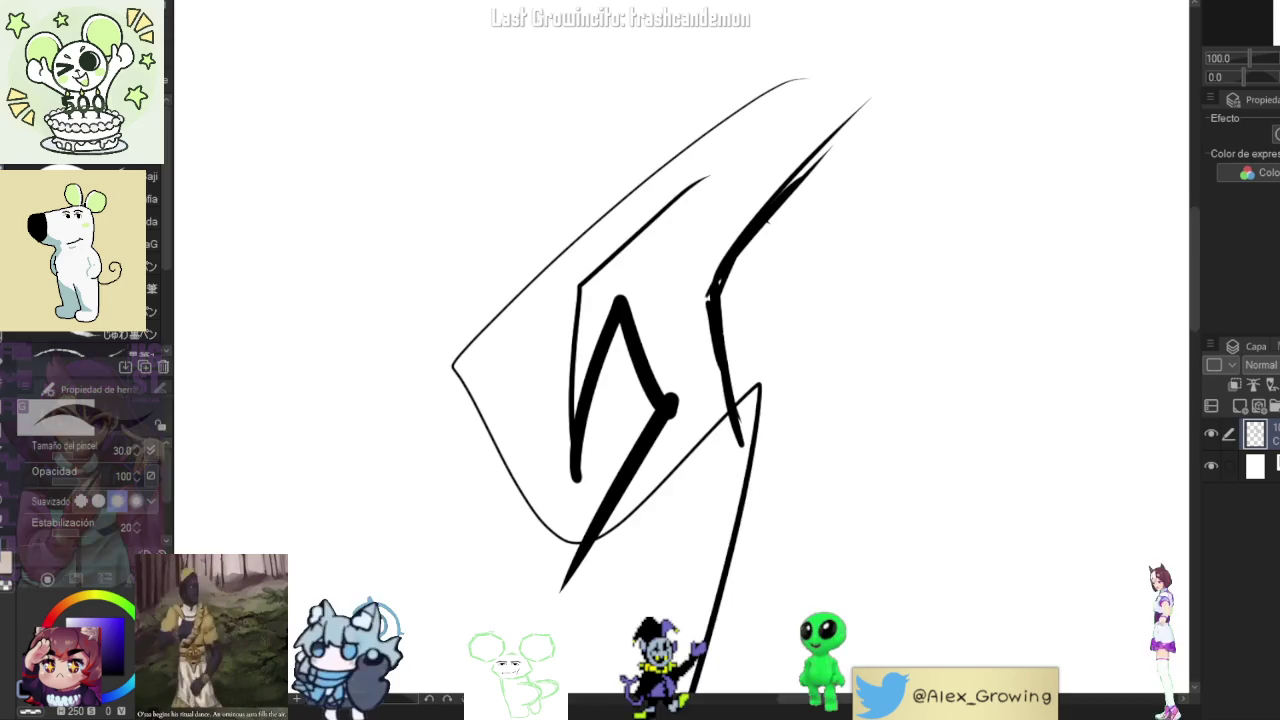
pyautogui.scroll(-3, 746, 222)
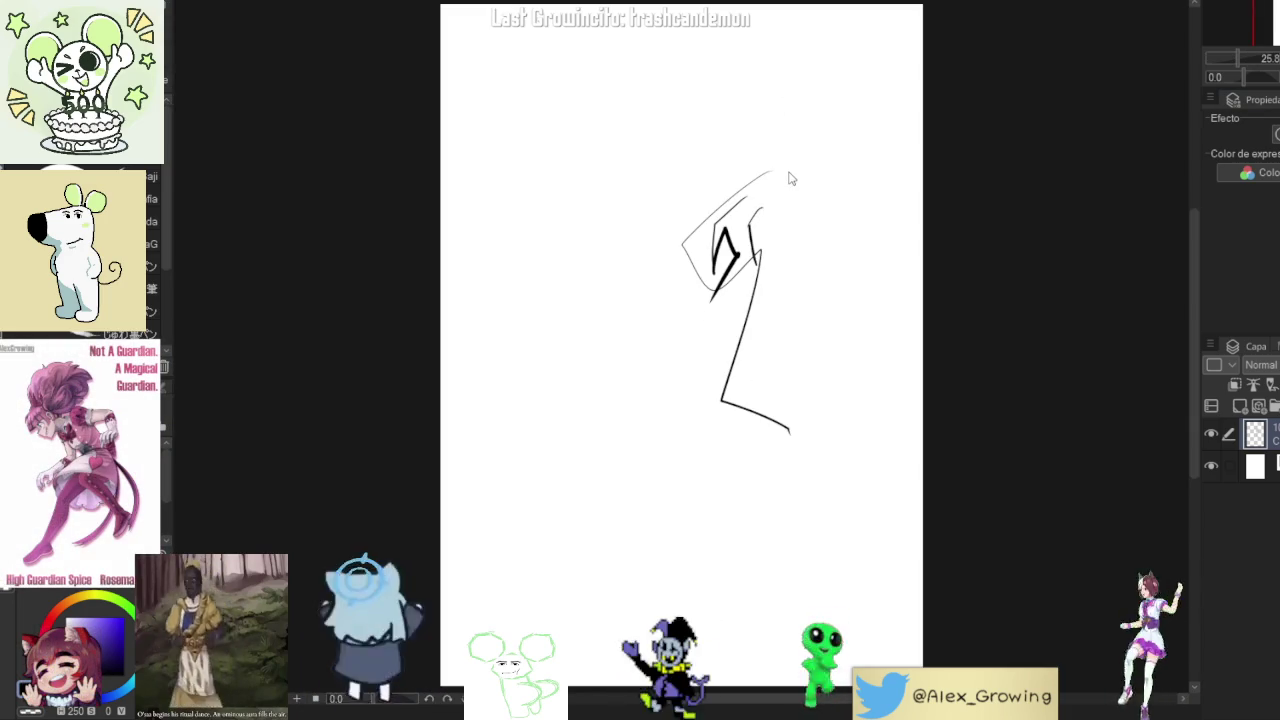
pyautogui.hotkey('ctrl', 'z')
pyautogui.hotkey('ctrl', 'z')
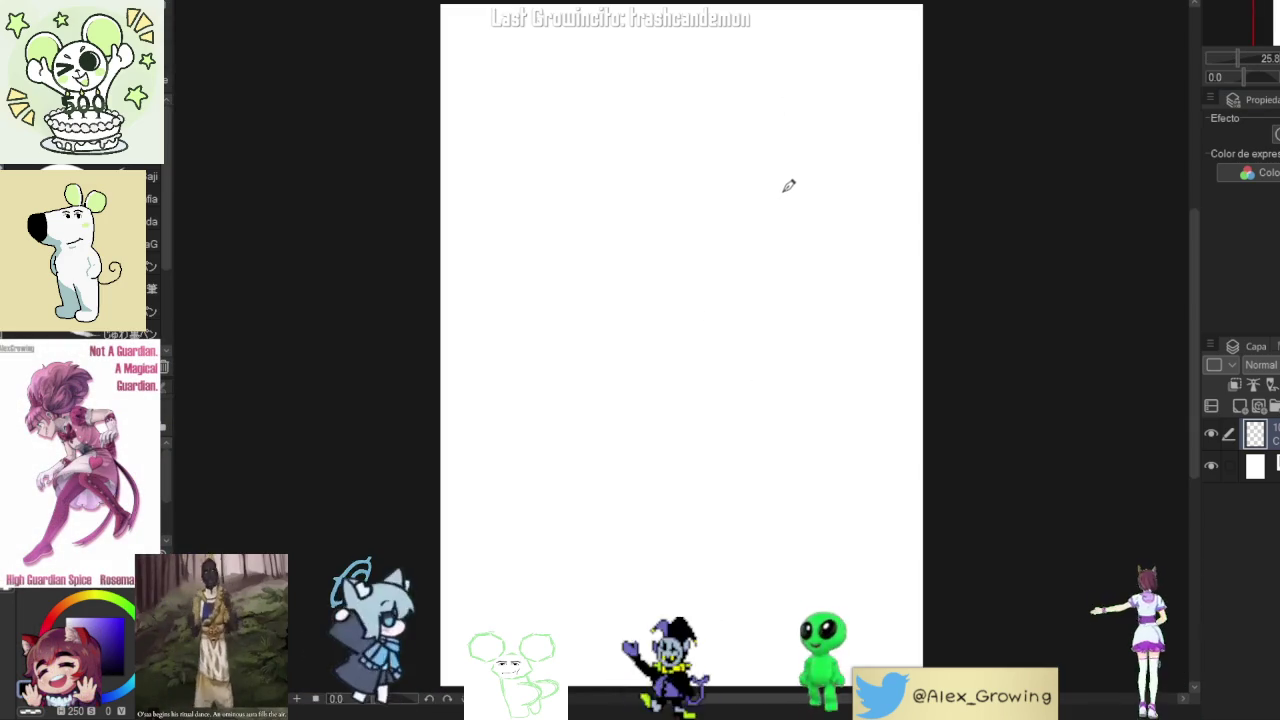
# - Try diagonal strokes, small marks and balloon-shaped head loops, undoing back to a blank page
pyautogui.moveTo(766, 252); pyautogui.dragTo(690, 376)
pyautogui.hotkey('ctrl', 'z')
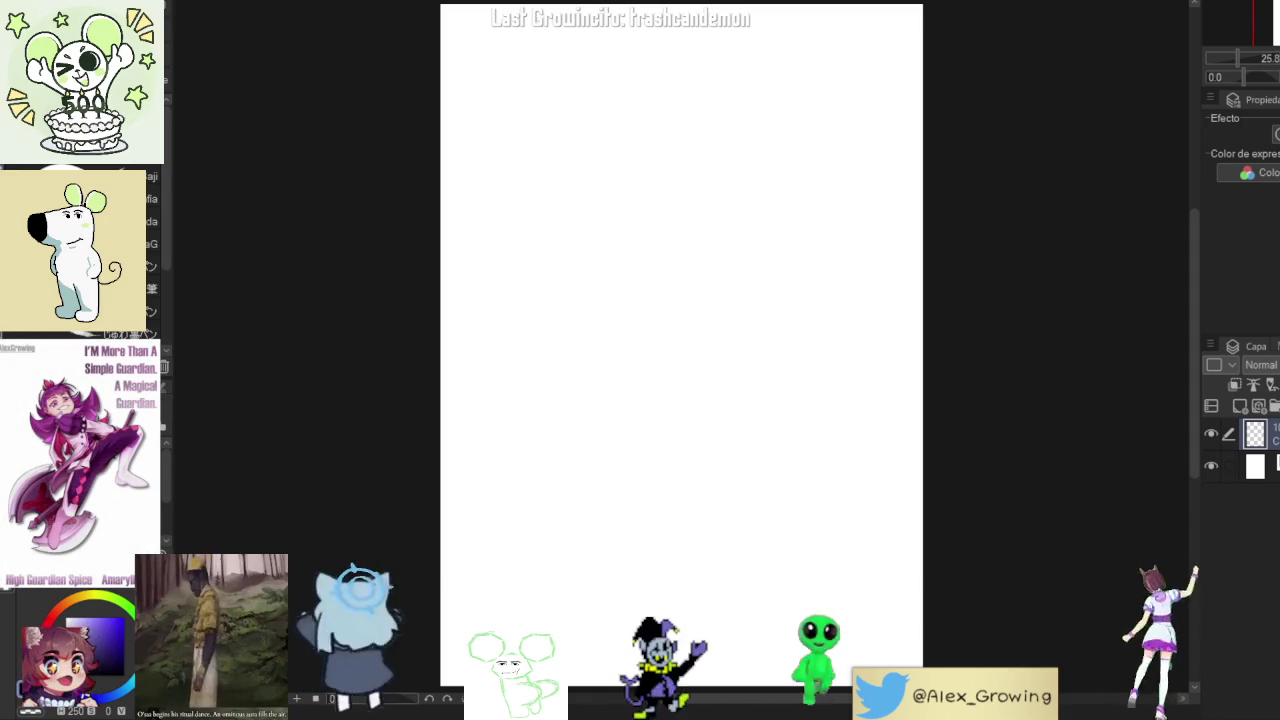
pyautogui.moveTo(690, 293); pyautogui.dragTo(688, 307)
pyautogui.moveTo(695, 195)
pyautogui.mouseDown()
pyautogui.moveTo(737, 268)
pyautogui.moveTo(758, 224)
pyautogui.moveTo(736, 172)
pyautogui.mouseUp()
pyautogui.hotkey('ctrl', 'z')
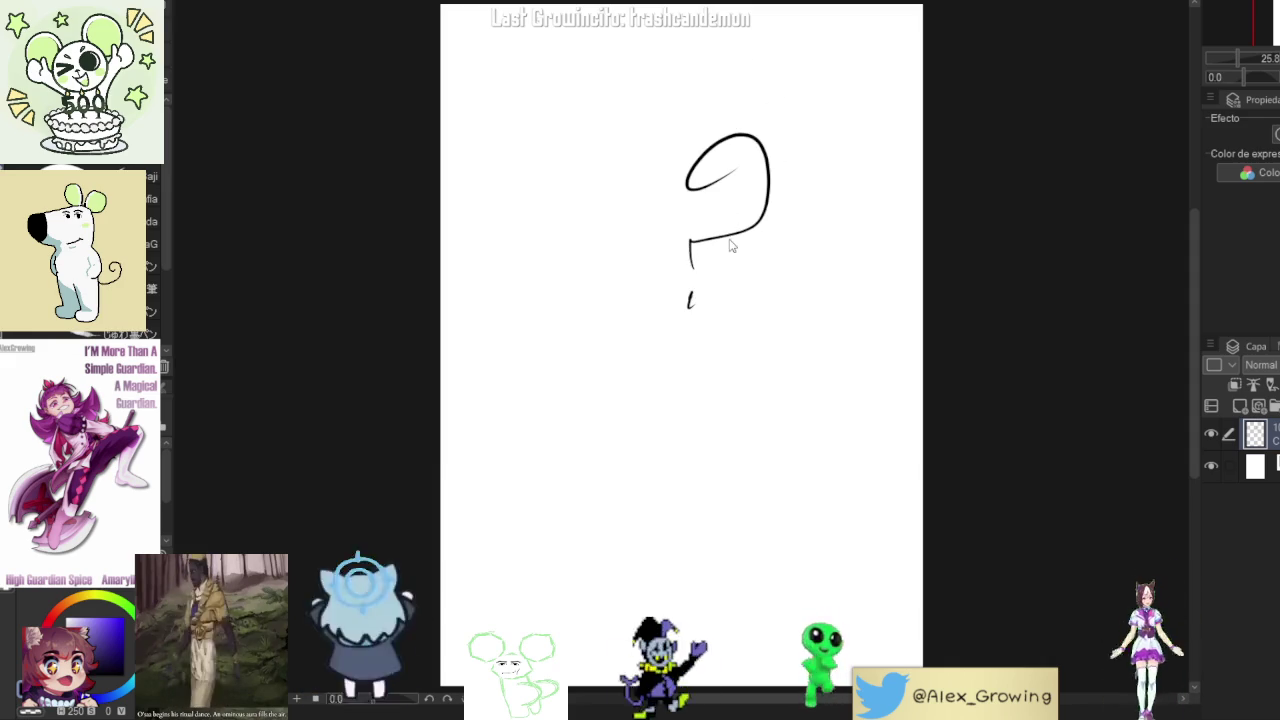
pyautogui.hotkey('ctrl', 'z')
pyautogui.hotkey('ctrl', 'z')
pyautogui.moveTo(691, 268); pyautogui.dragTo(742, 177)
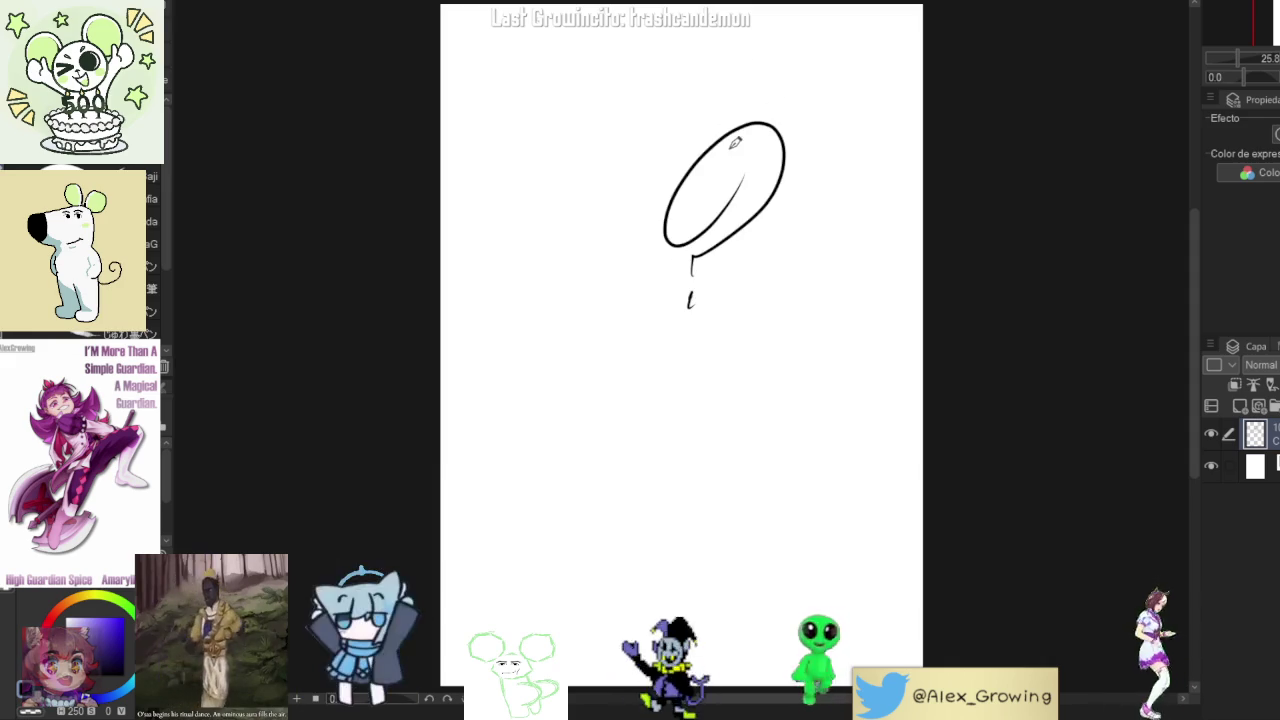
pyautogui.moveTo(662, 402); pyautogui.dragTo(851, 362)
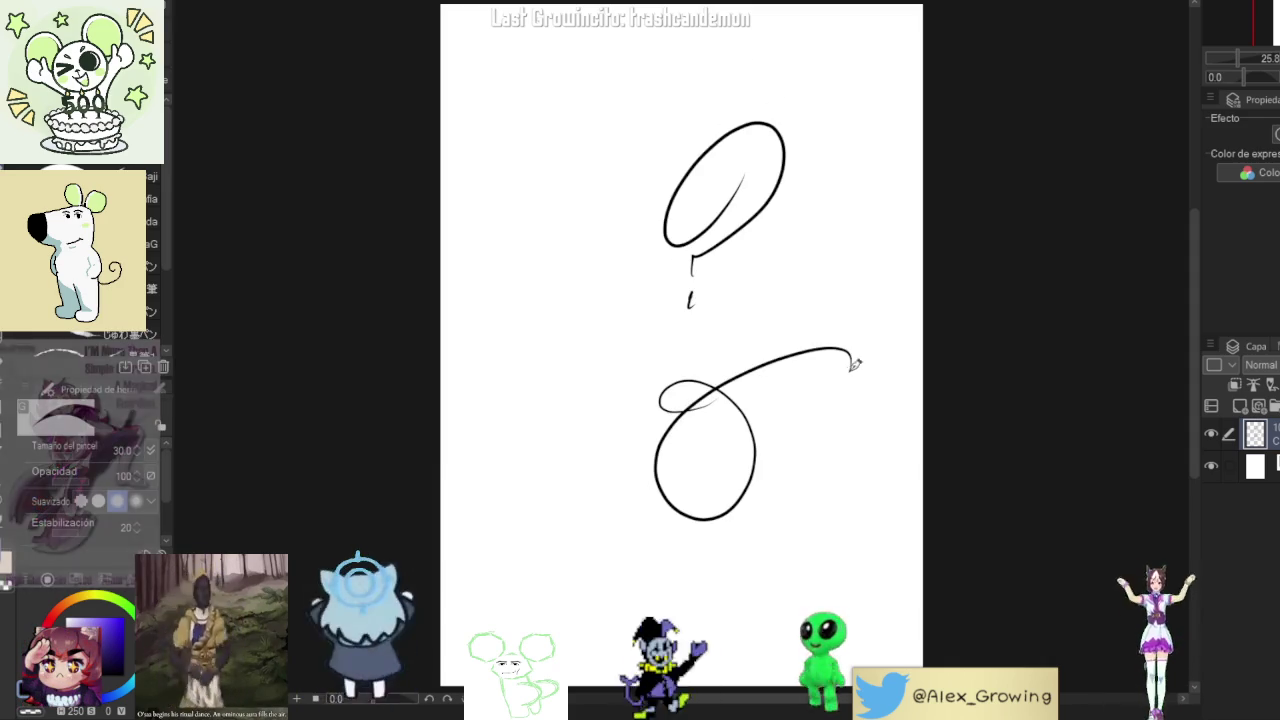
pyautogui.hotkey('ctrl', 'z')
pyautogui.hotkey('ctrl', 'z')
pyautogui.hotkey('ctrl', 'z')
# - Draw several diagonal trial strokes and delete them
pyautogui.moveTo(739, 174); pyautogui.dragTo(608, 365)
pyautogui.moveTo(752, 212); pyautogui.dragTo(643, 455)
pyautogui.moveTo(790, 228)
pyautogui.mouseDown()
pyautogui.moveTo(630, 515)
pyautogui.moveTo(622, 600)
pyautogui.mouseUp()
pyautogui.press('Delete')
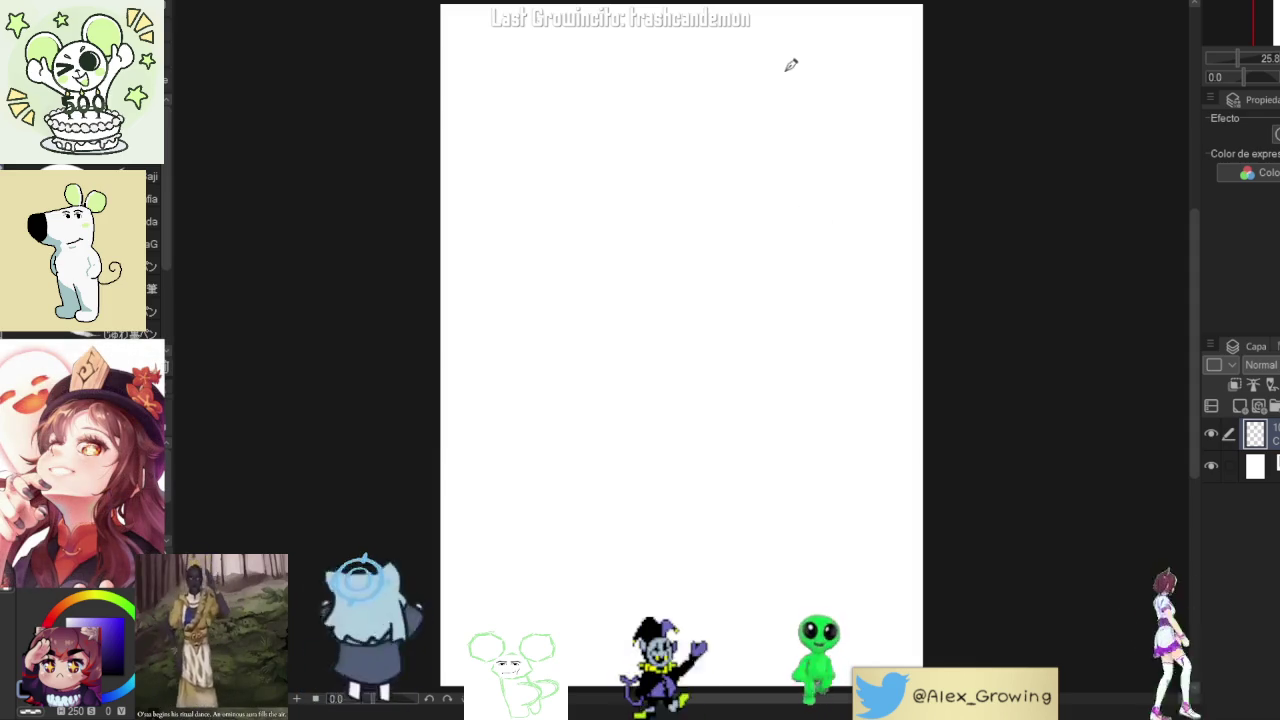
pyautogui.moveTo(688, 170)
pyautogui.mouseDown()
pyautogui.moveTo(720, 166)
pyautogui.moveTo(643, 277)
pyautogui.mouseUp()
pyautogui.press('Delete')
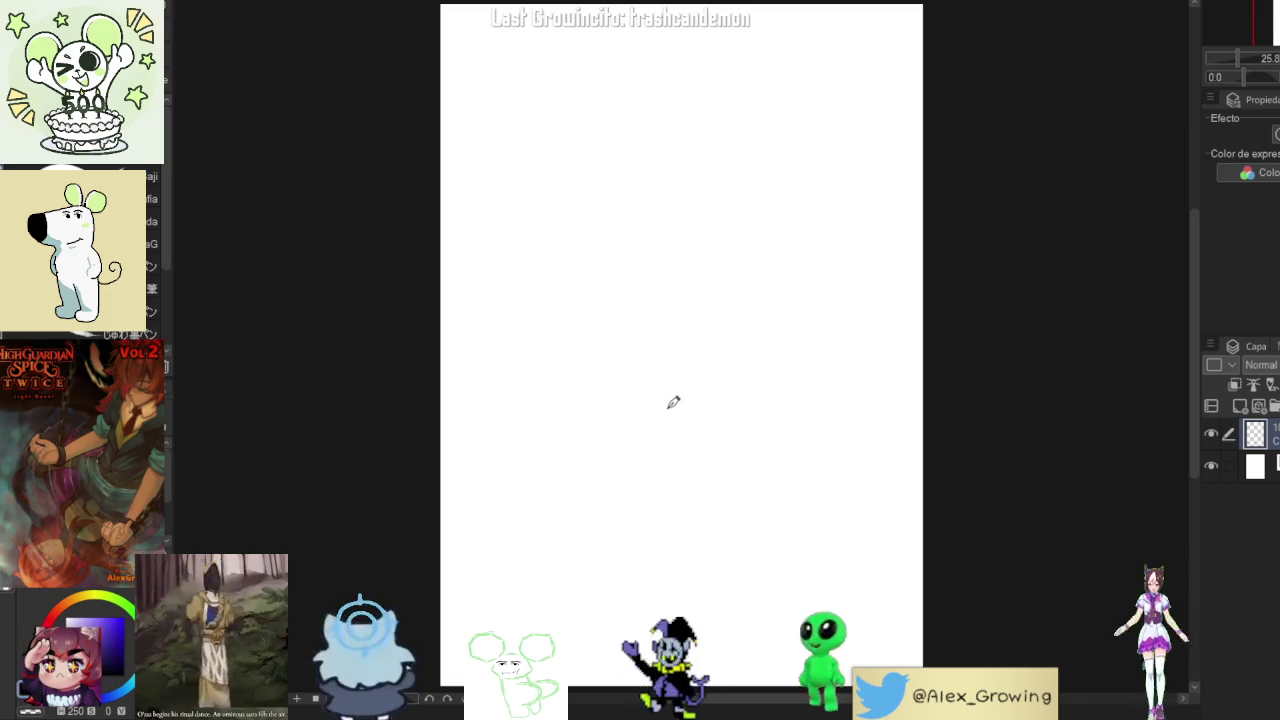
# - Try a squiggle and an arc, then draw curved and peaked cat-ear strokes
pyautogui.moveTo(664, 412)
pyautogui.mouseDown()
pyautogui.moveTo(700, 410)
pyautogui.moveTo(712, 393)
pyautogui.mouseUp()
pyautogui.hotkey('ctrl', 'z')
pyautogui.moveTo(788, 374); pyautogui.dragTo(777, 468)
pyautogui.hotkey('ctrl', 'z')
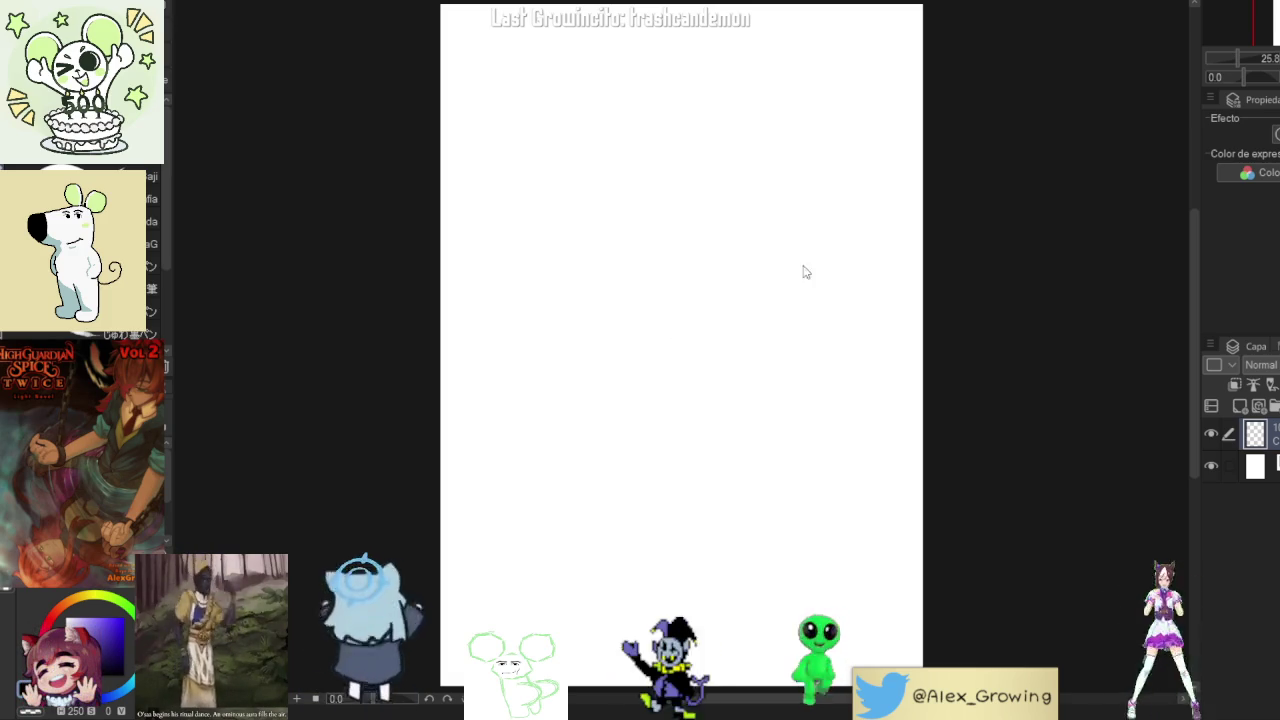
pyautogui.moveTo(690, 284); pyautogui.dragTo(722, 330)
pyautogui.moveTo(660, 298); pyautogui.dragTo(705, 297)
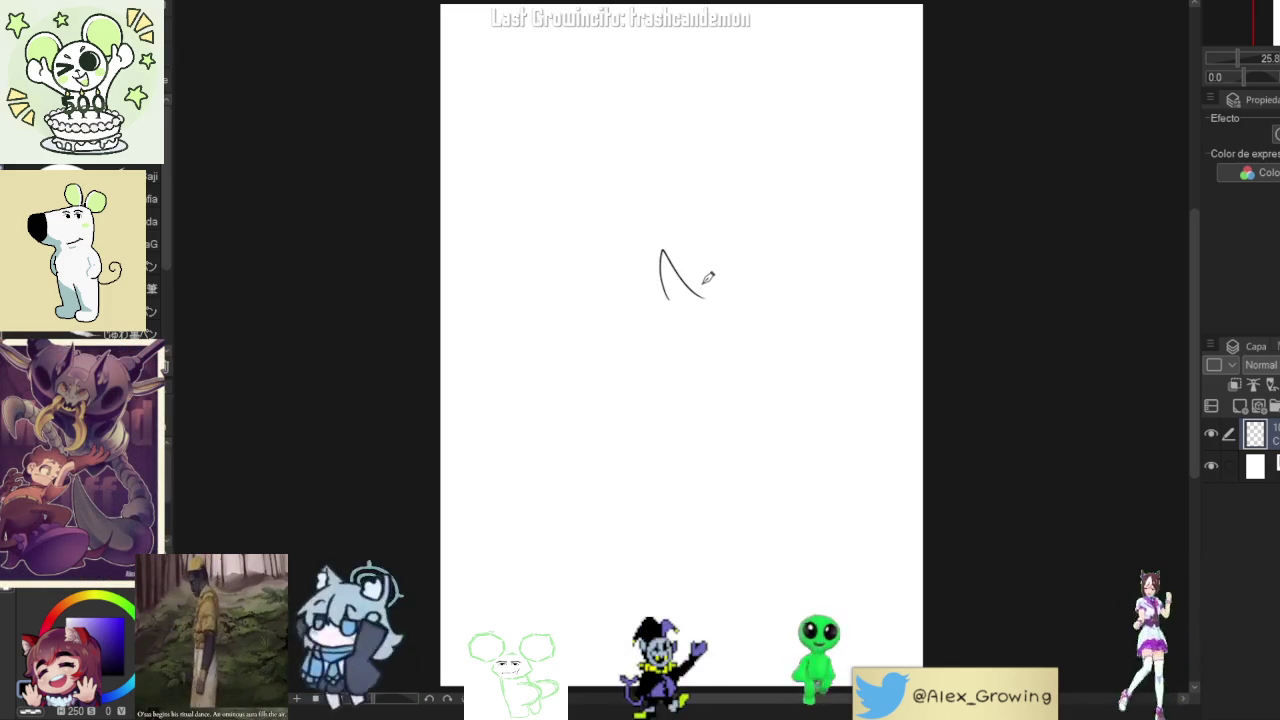
pyautogui.hotkey('ctrl', 'z')
pyautogui.hotkey('ctrl', 'z')
# - Redraw and close the left ear, extend the lower stroke, and add a bangs strand line
pyautogui.moveTo(625, 298); pyautogui.dragTo(592, 258)
pyautogui.moveTo(625, 299)
pyautogui.mouseDown()
pyautogui.moveTo(606, 305)
pyautogui.moveTo(610, 350)
pyautogui.moveTo(640, 369)
pyautogui.moveTo(668, 342)
pyautogui.moveTo(712, 354)
pyautogui.mouseUp()
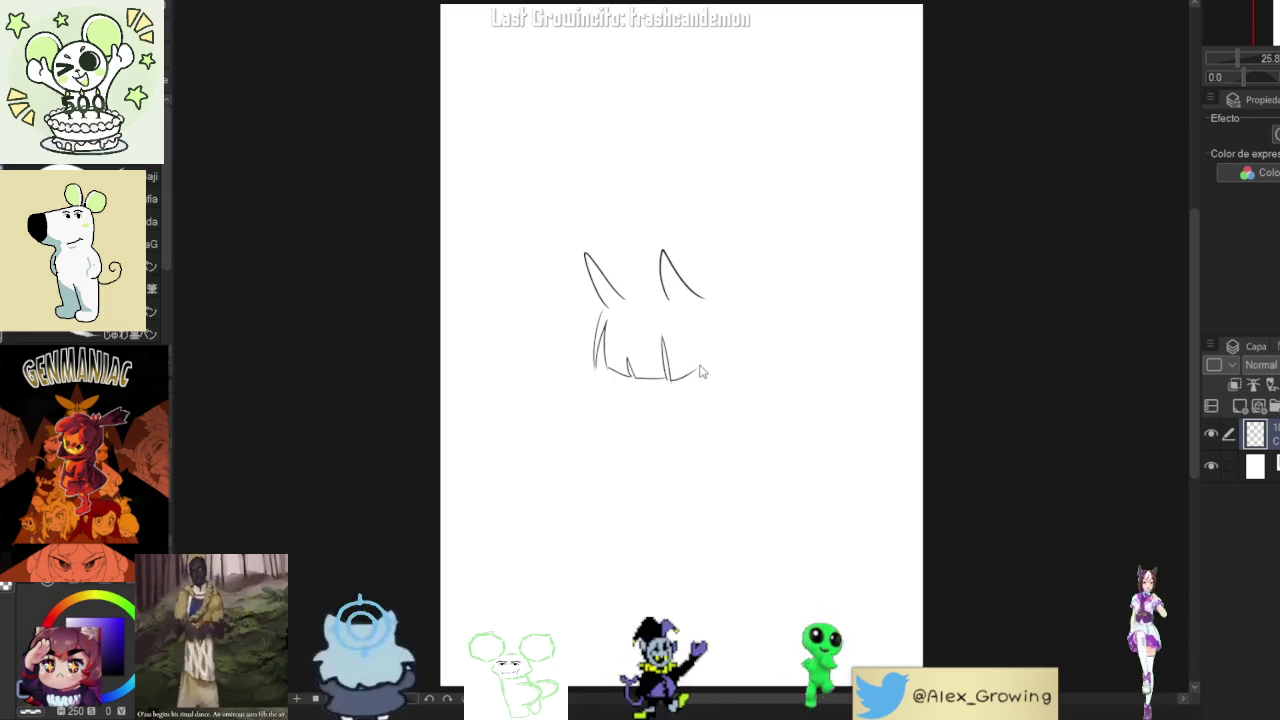
pyautogui.moveTo(703, 361)
pyautogui.mouseDown()
pyautogui.moveTo(727, 355)
pyautogui.moveTo(641, 432)
pyautogui.mouseUp()
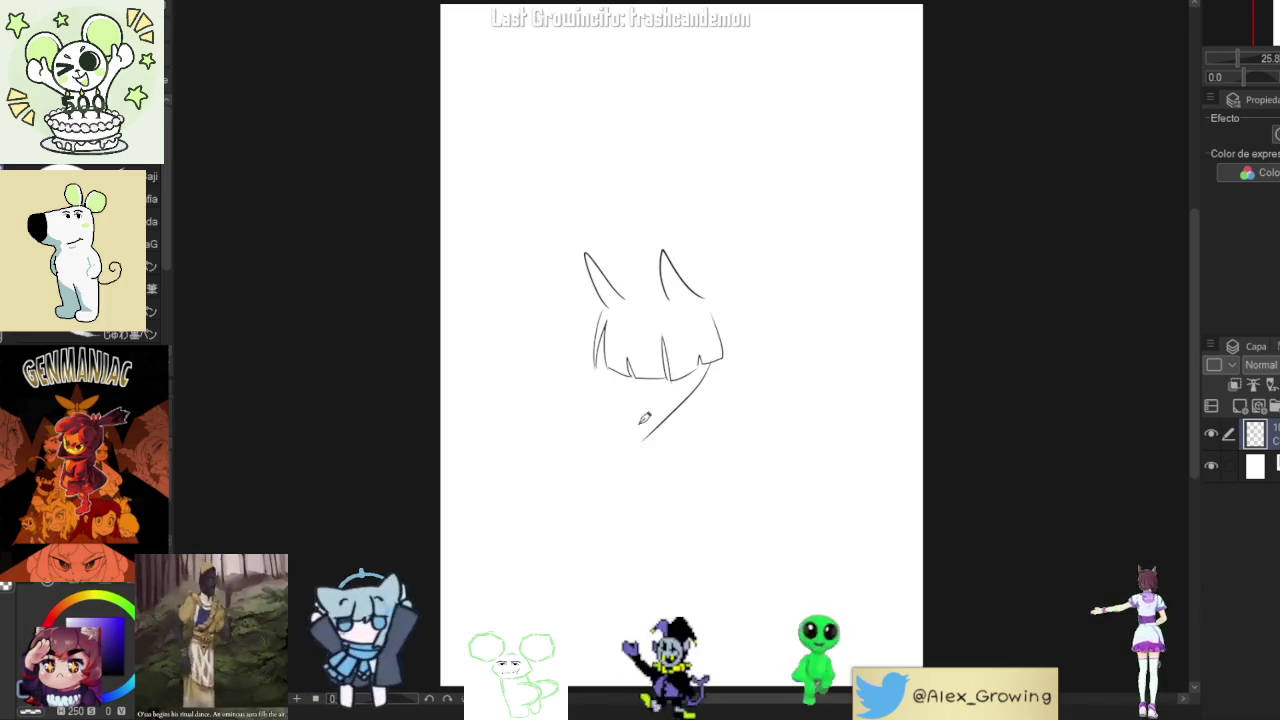
pyautogui.hotkey('ctrl', '+')
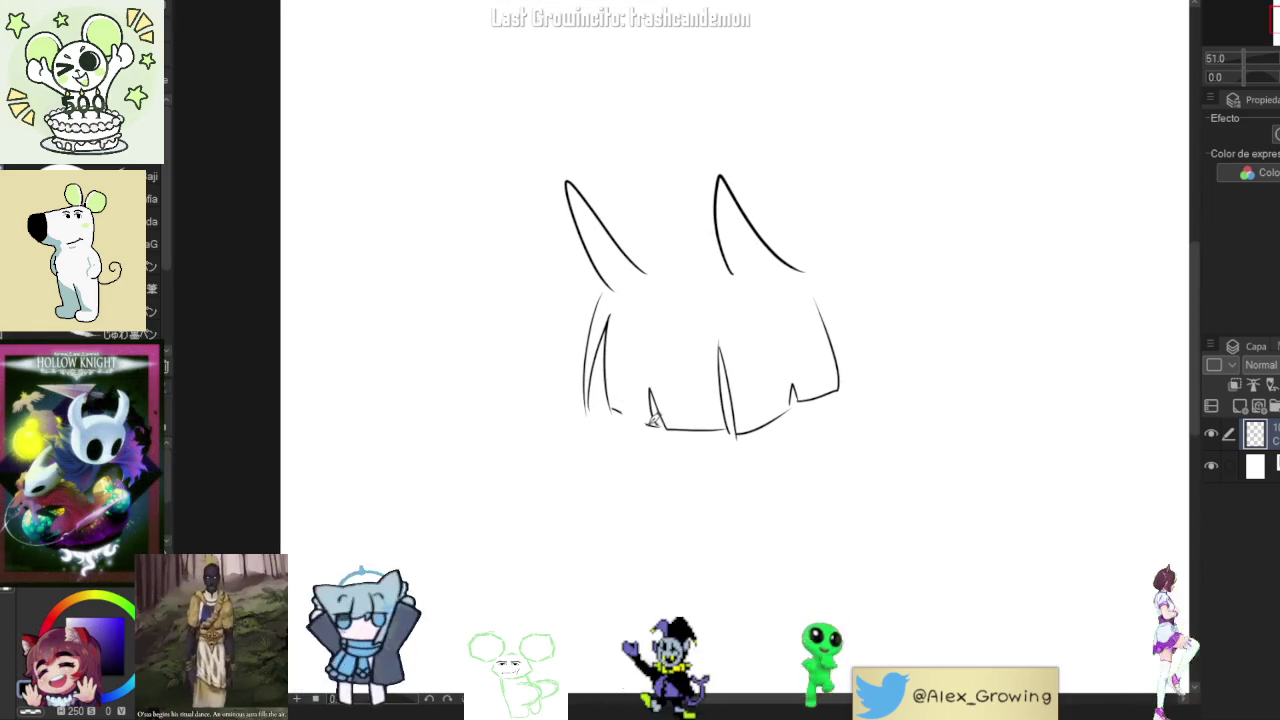
pyautogui.moveTo(624, 345); pyautogui.dragTo(627, 405)
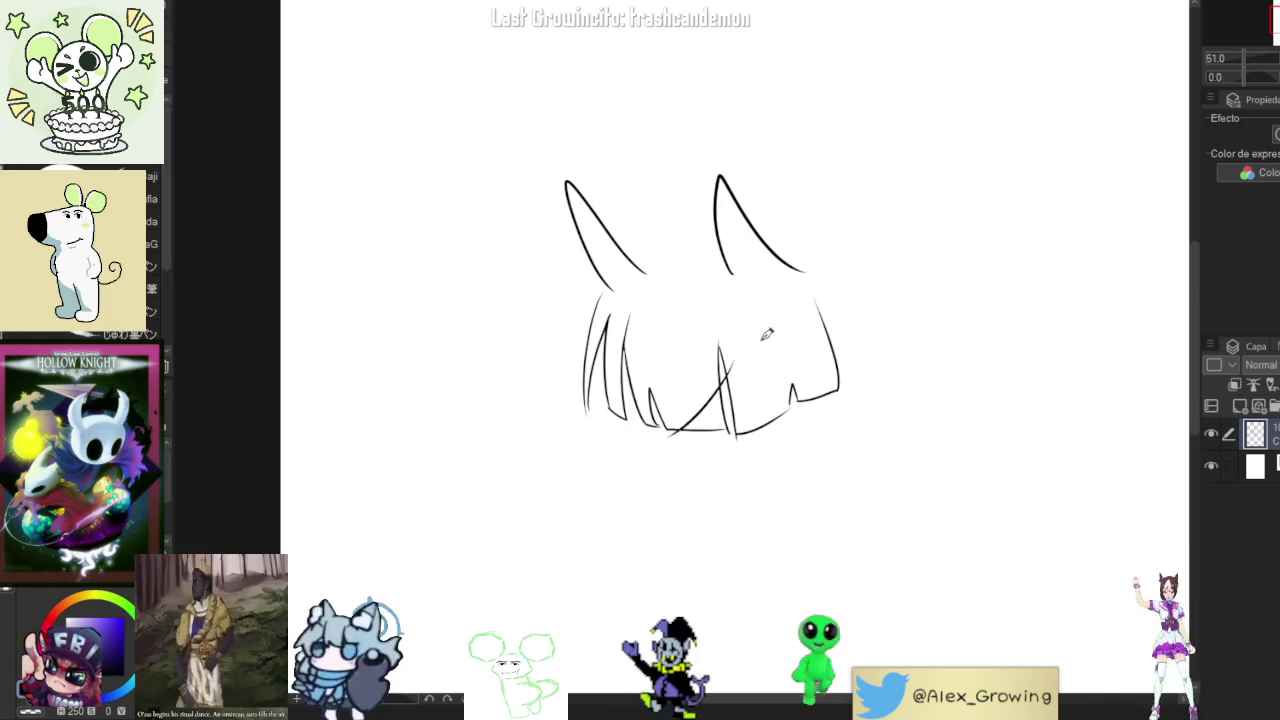
pyautogui.scroll(-3, 637, 318)
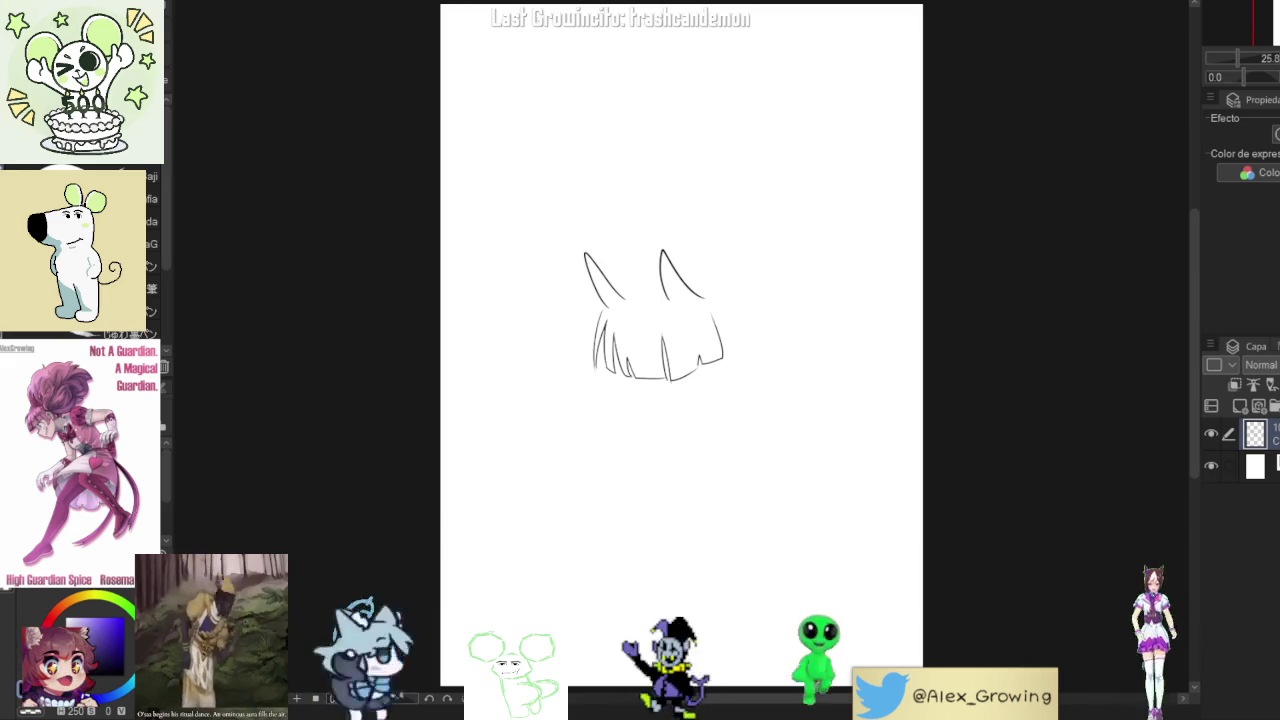
# - Undo the bottom head curve, lower hair strokes and extra side strokes
pyautogui.moveTo(628, 378)
pyautogui.mouseDown()
pyautogui.moveTo(651, 394)
pyautogui.moveTo(699, 383)
pyautogui.mouseUp()
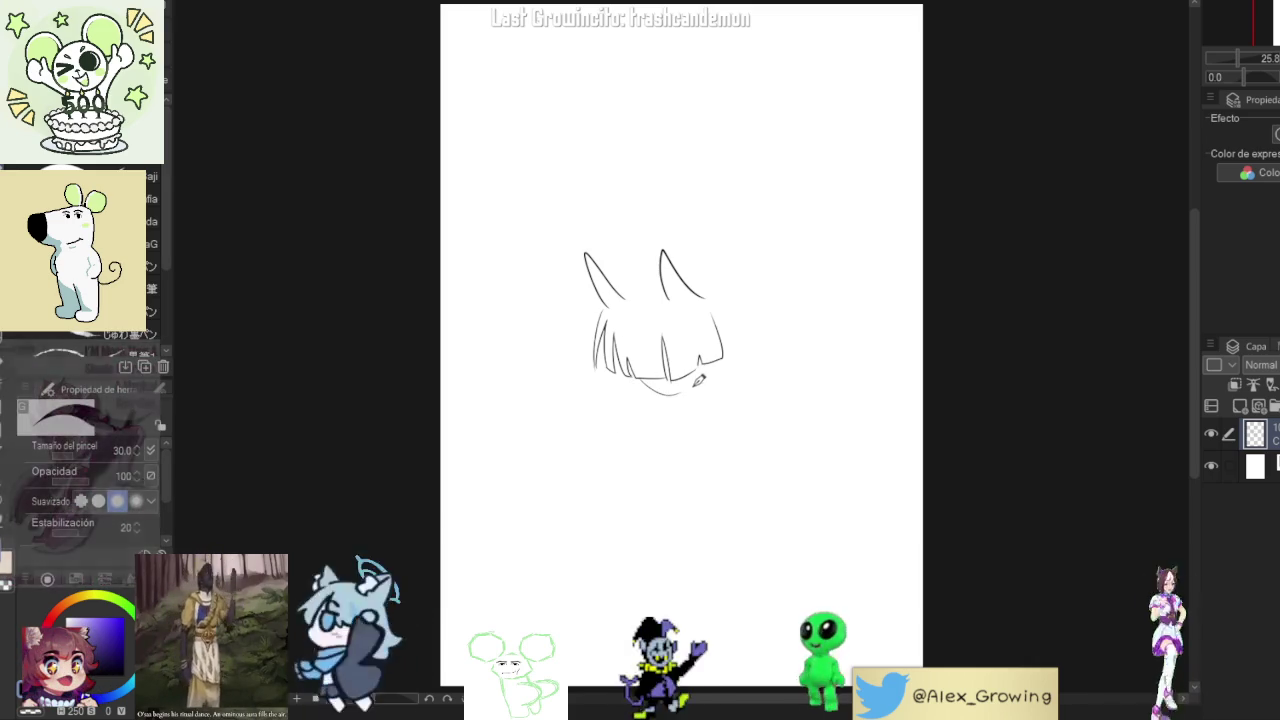
pyautogui.hotkey('ctrl', 'z')
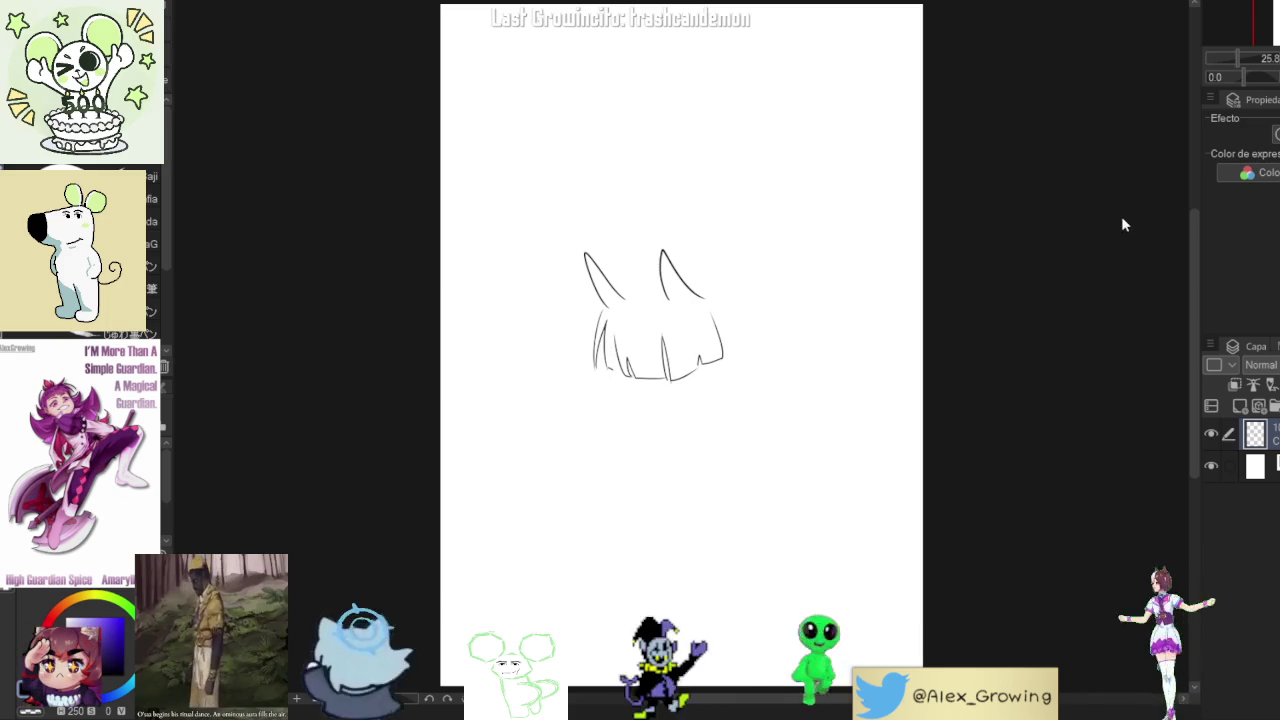
pyautogui.hotkey('ctrl', 'z')
pyautogui.hotkey('ctrl', 'z')
pyautogui.hotkey('ctrl', 'z')
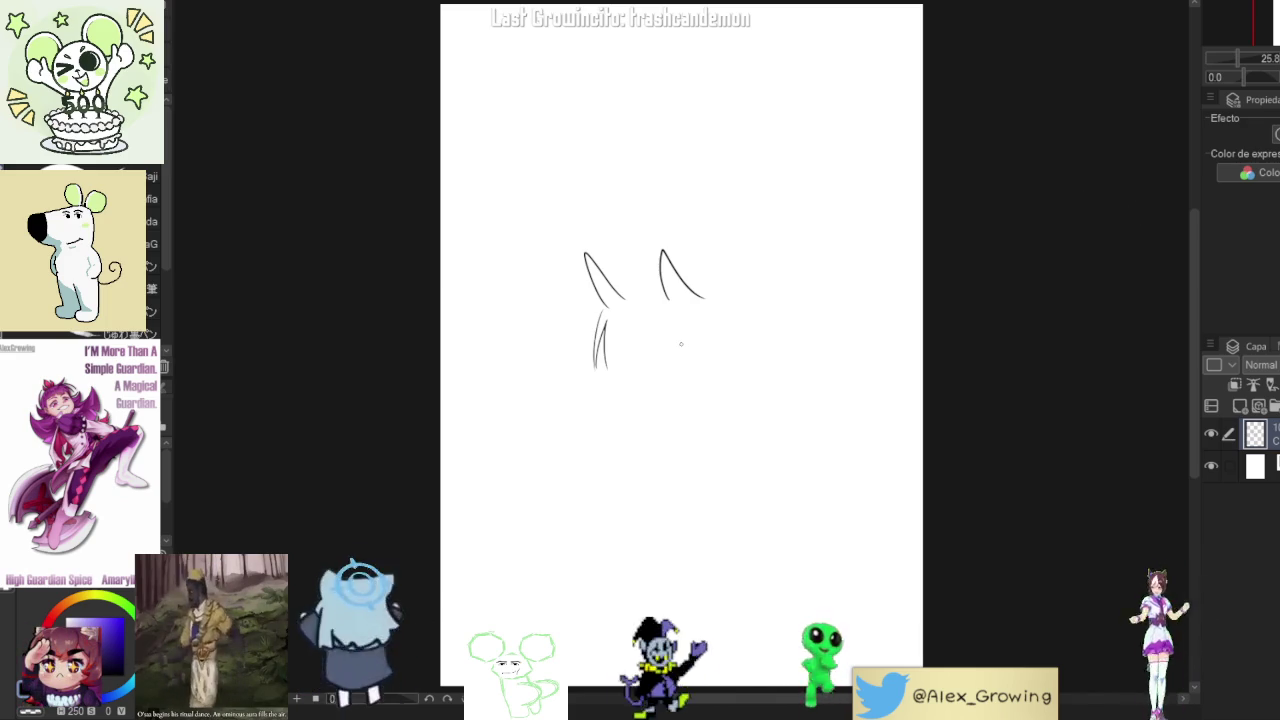
pyautogui.moveTo(742, 212); pyautogui.dragTo(782, 320)
pyautogui.hotkey('ctrl', 'z')
pyautogui.hotkey('ctrl', 'z')
pyautogui.hotkey('ctrl', 'z')
pyautogui.hotkey('ctrl', 'z')
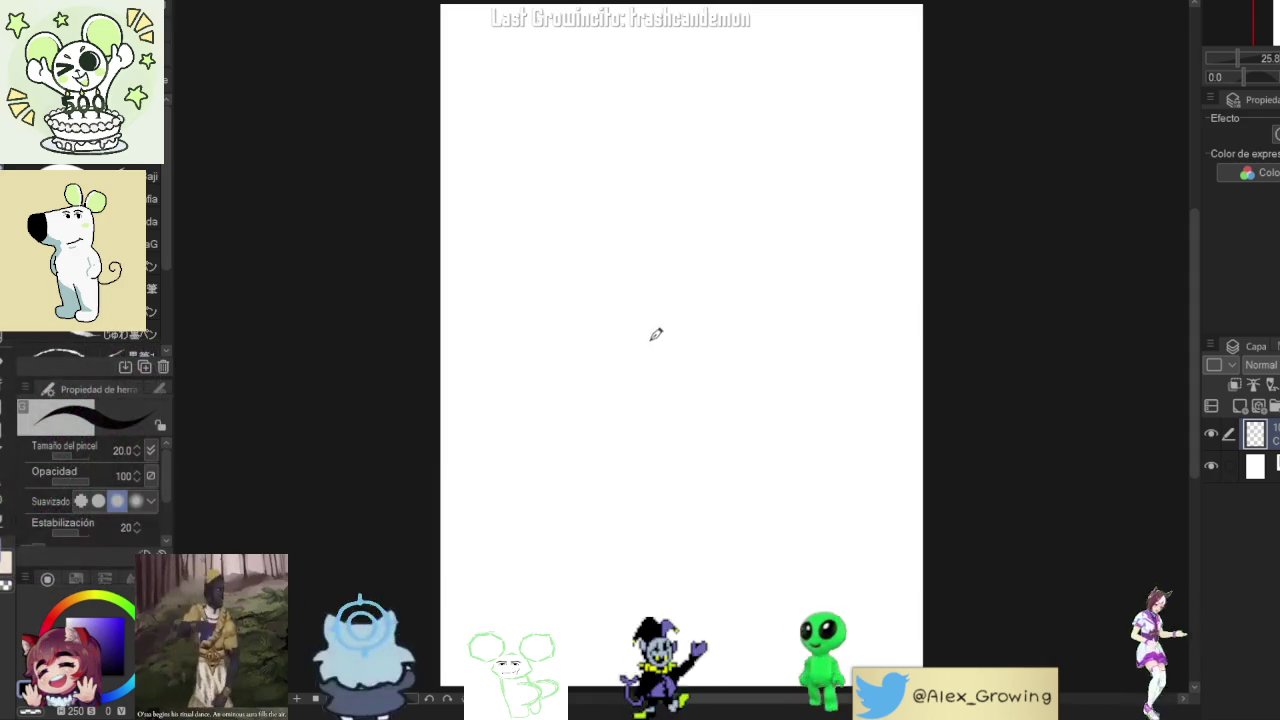
# - Draw the eye shape with a dark line, redrawing its upper-left end
pyautogui.moveTo(634, 333); pyautogui.dragTo(650, 349)
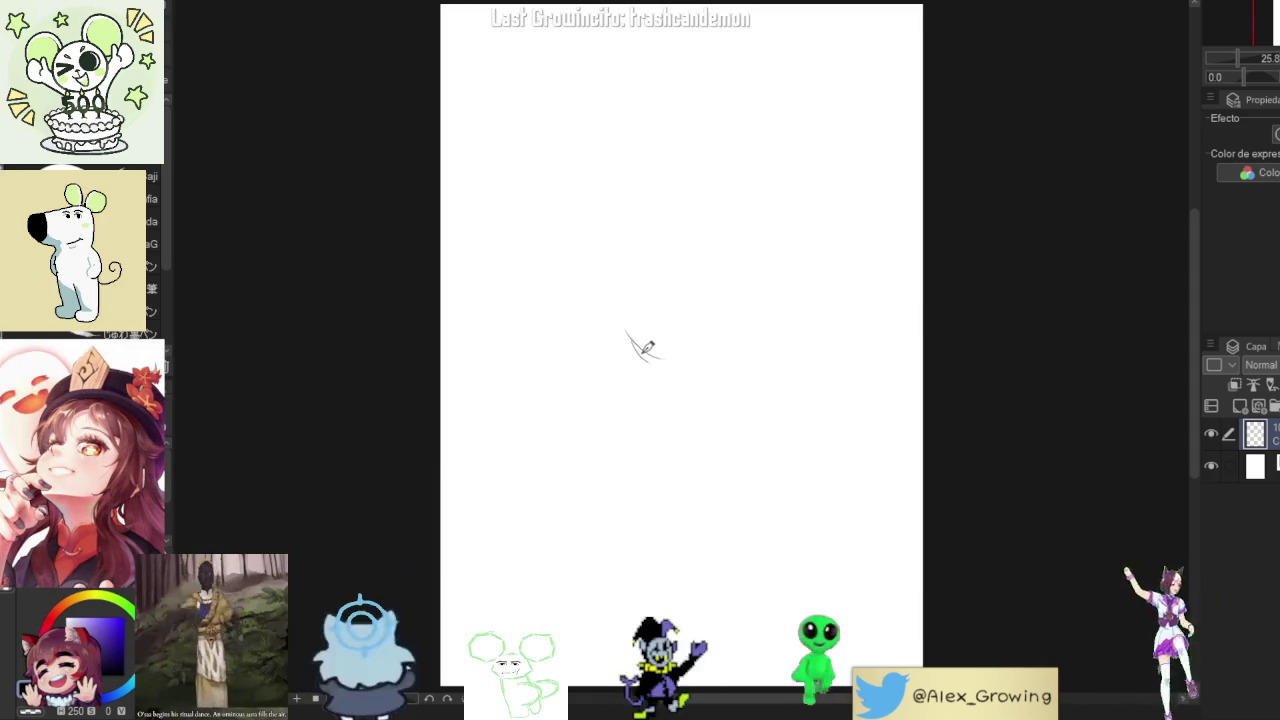
pyautogui.scroll(2, 643, 343)
pyautogui.moveTo(636, 333); pyautogui.dragTo(675, 358)
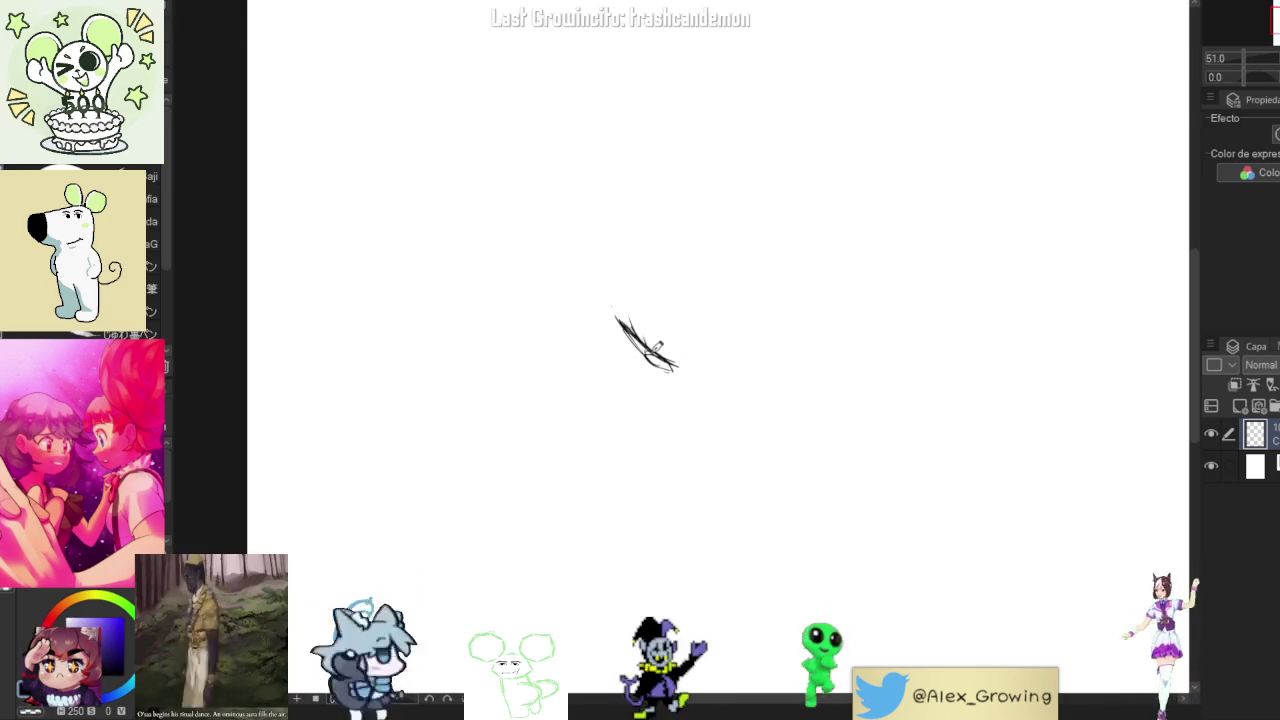
pyautogui.scroll(3, 612, 308)
pyautogui.moveTo(650, 330); pyautogui.dragTo(606, 292)
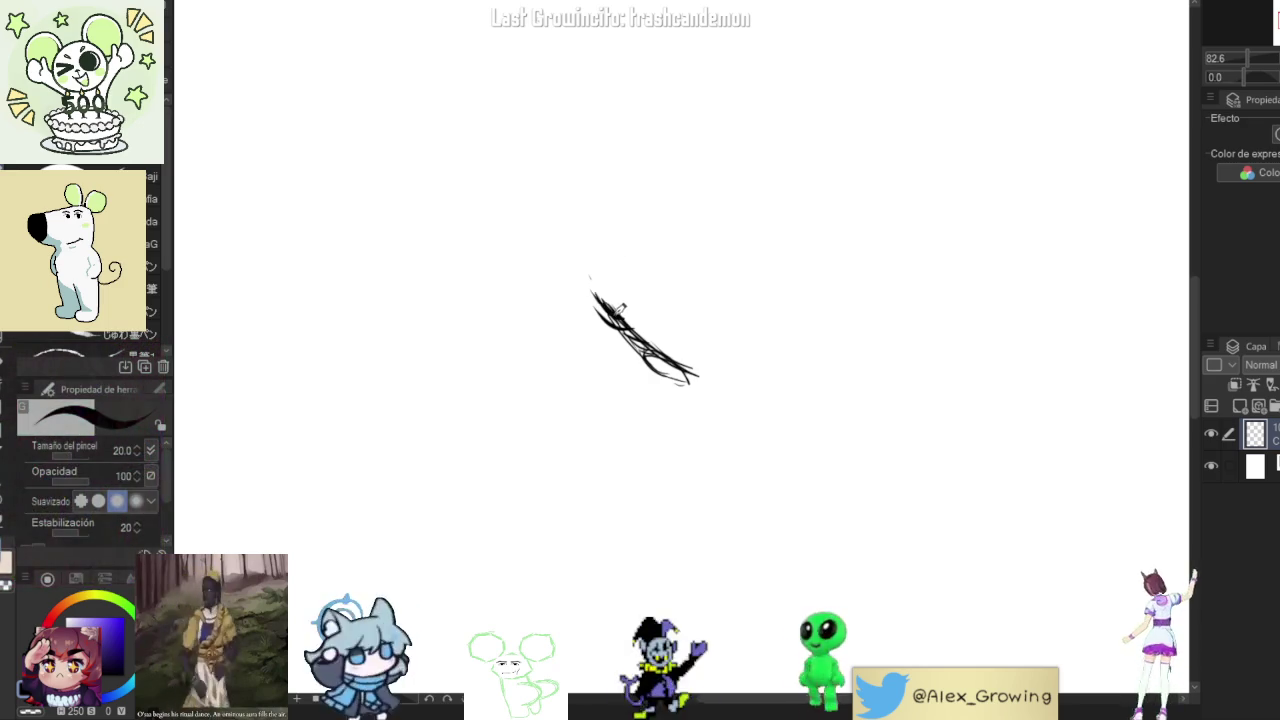
pyautogui.hotkey('ctrl', 'z')
pyautogui.moveTo(596, 296); pyautogui.dragTo(630, 318)
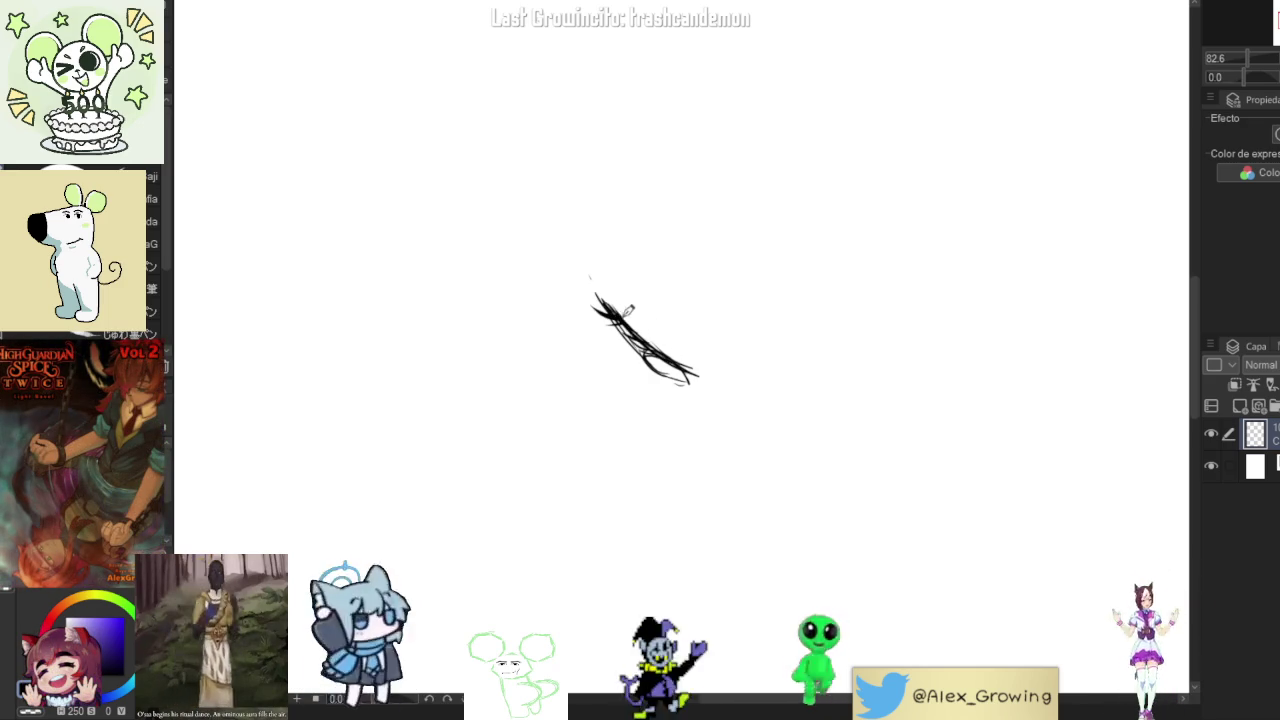
# - Try a thin line along the eye, undo it, then redo with Ctrl+Y
pyautogui.scroll(-2, 688, 437)
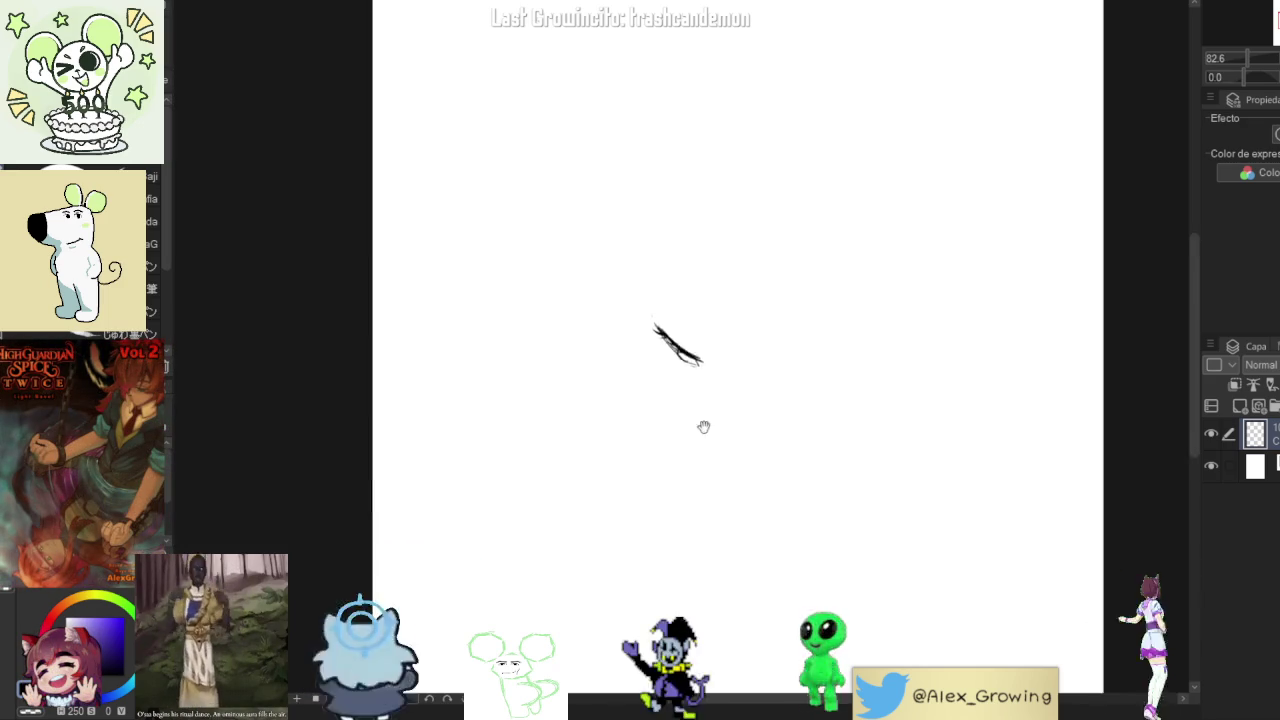
pyautogui.scroll(-1, 703, 283)
pyautogui.scroll(2, 703, 283)
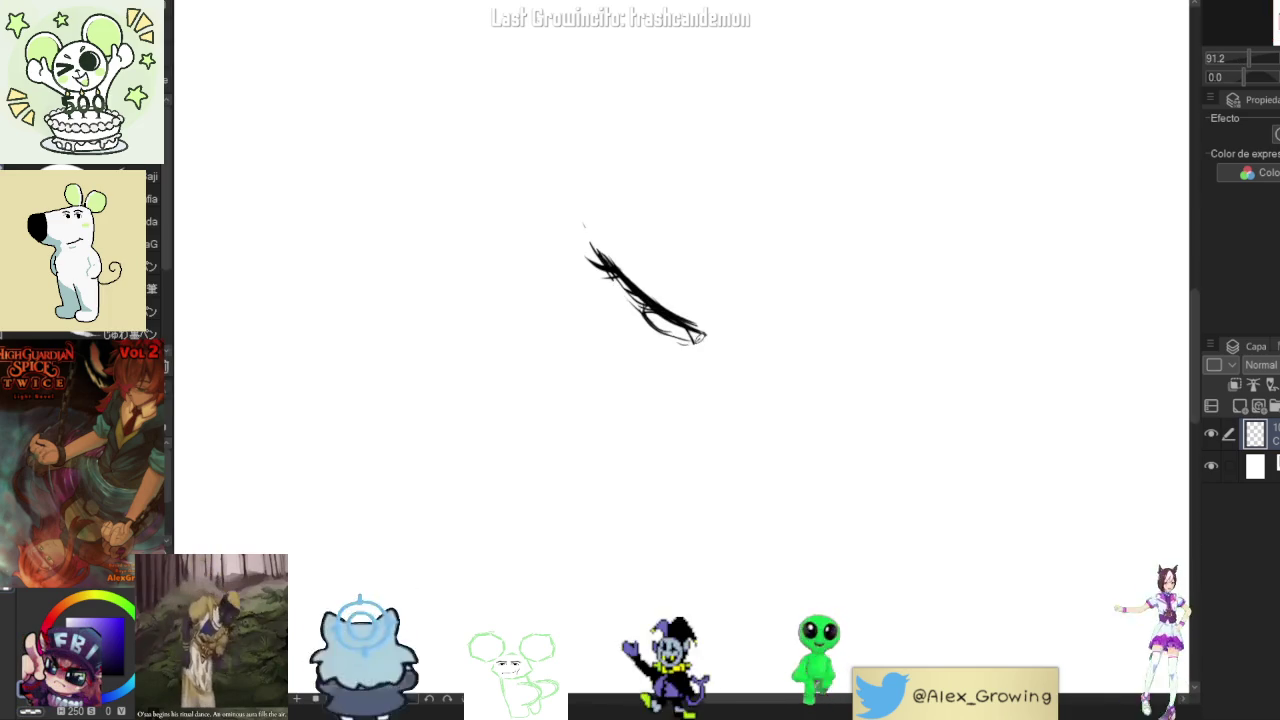
pyautogui.moveTo(606, 274); pyautogui.dragTo(668, 330)
pyautogui.hotkey('ctrl', 'z')
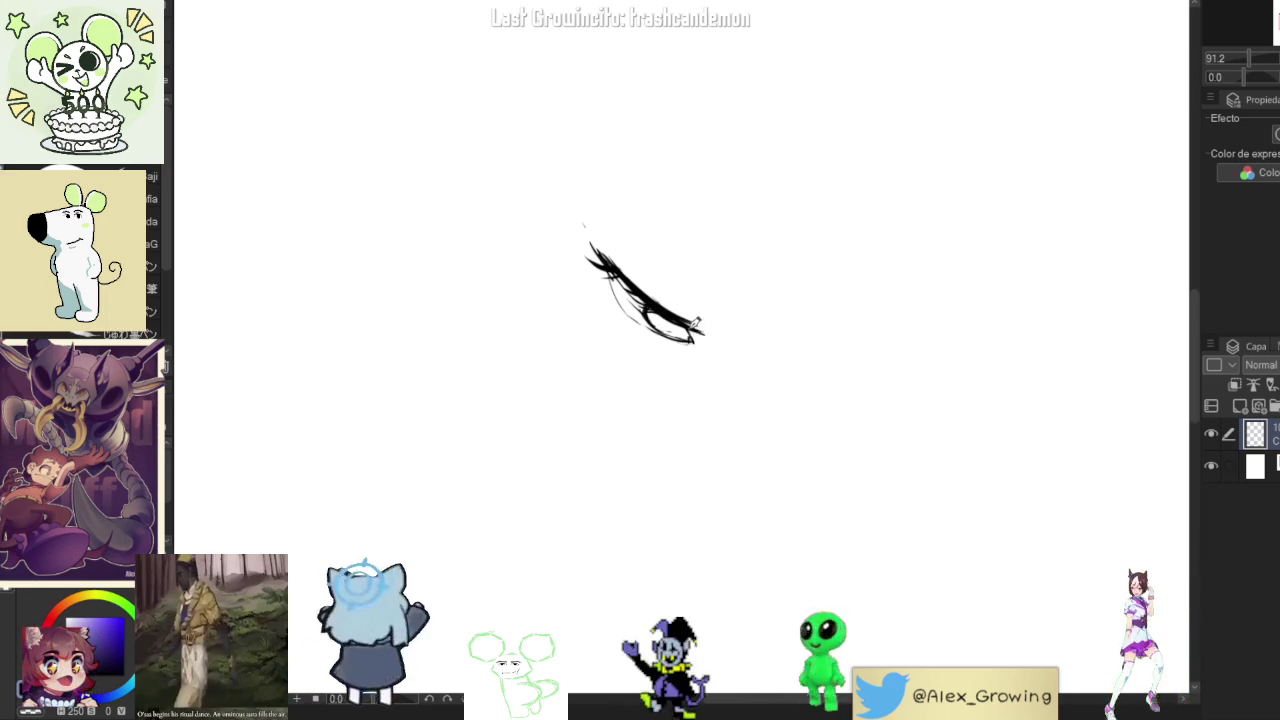
pyautogui.scroll(-5, 705, 330)
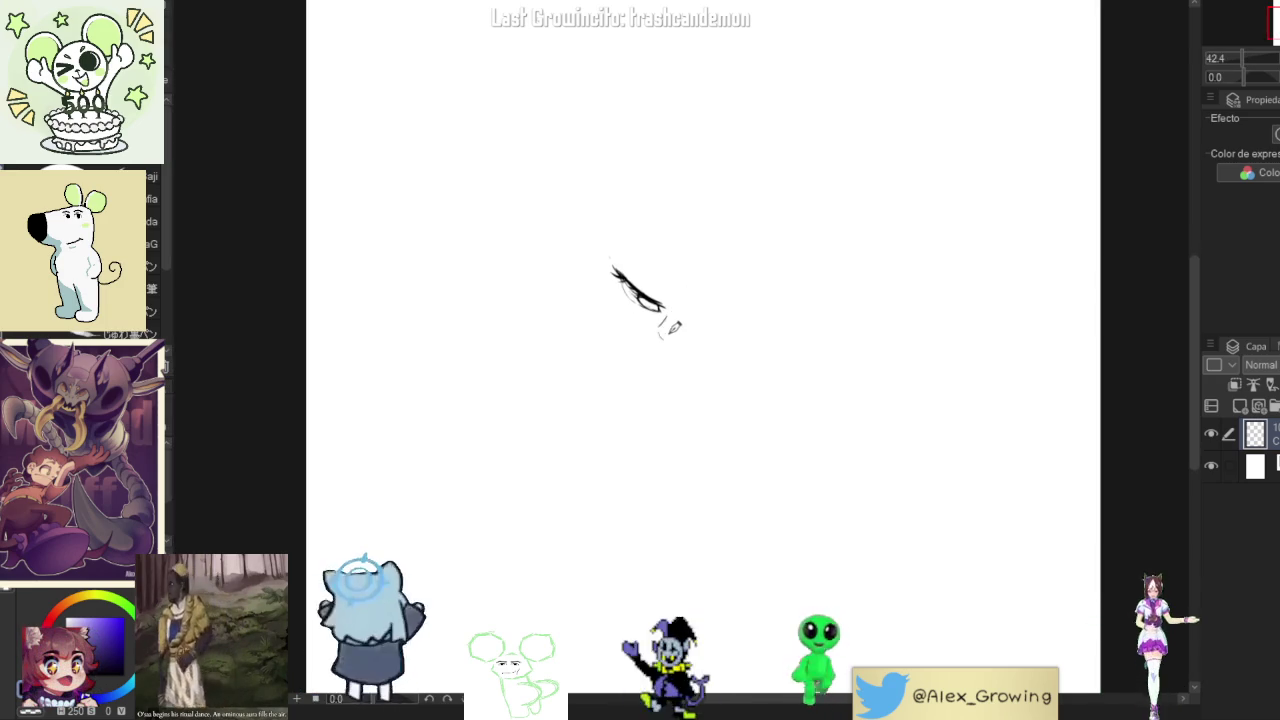
pyautogui.hotkey('ctrl', 'y')
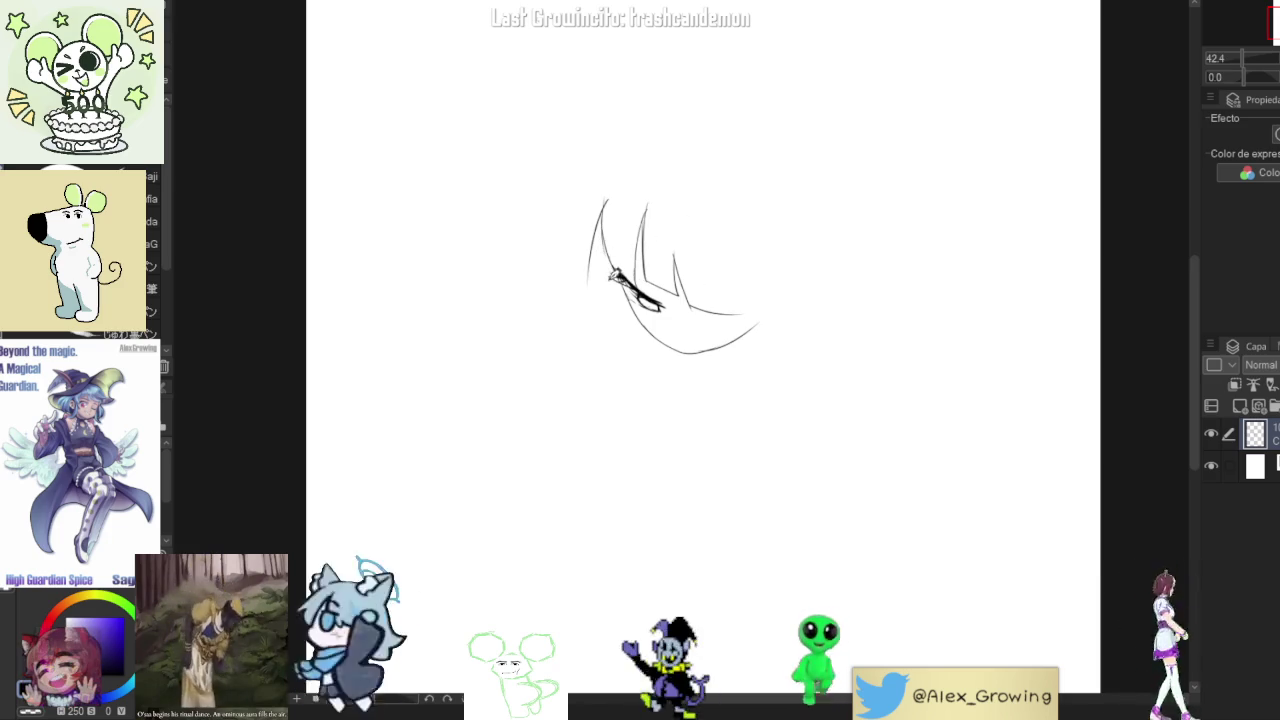
# - Draw the left fringe strand, right-side hair line and tip, left face edge, and a small mouth mark
pyautogui.moveTo(607, 208); pyautogui.dragTo(598, 272)
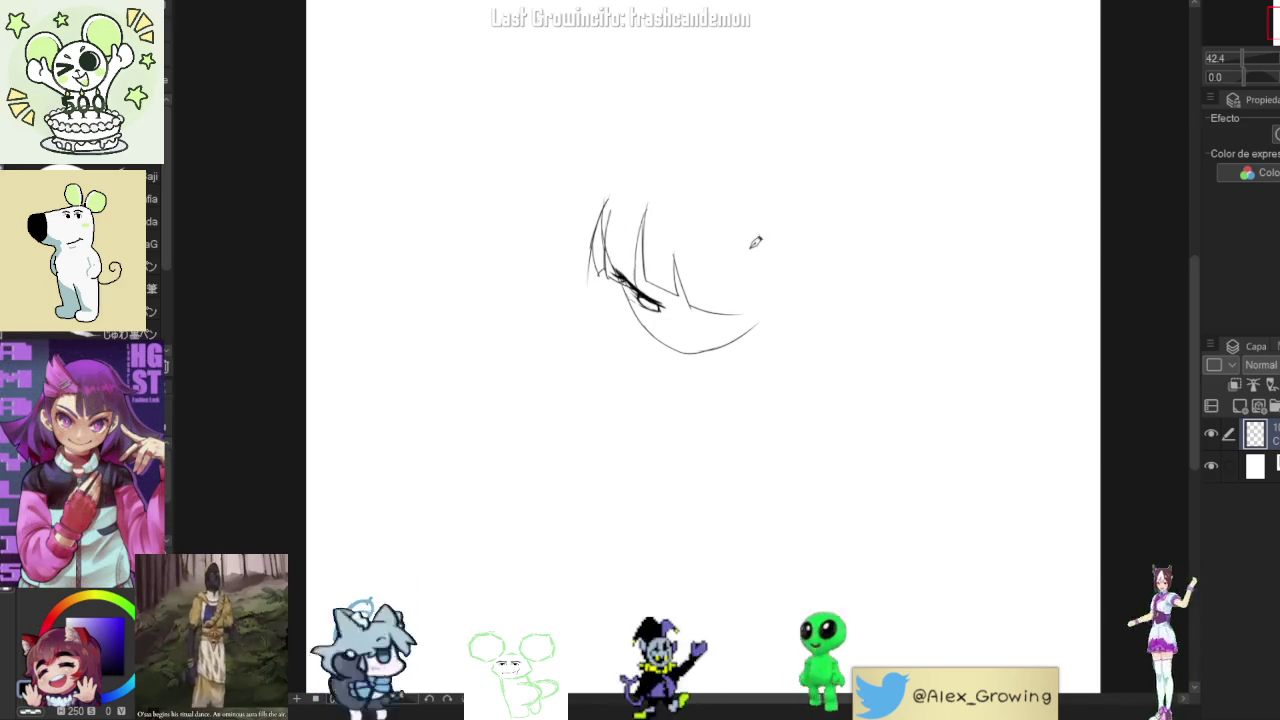
pyautogui.moveTo(743, 222)
pyautogui.mouseDown()
pyautogui.moveTo(742, 312)
pyautogui.moveTo(749, 245)
pyautogui.moveTo(754, 310)
pyautogui.mouseUp()
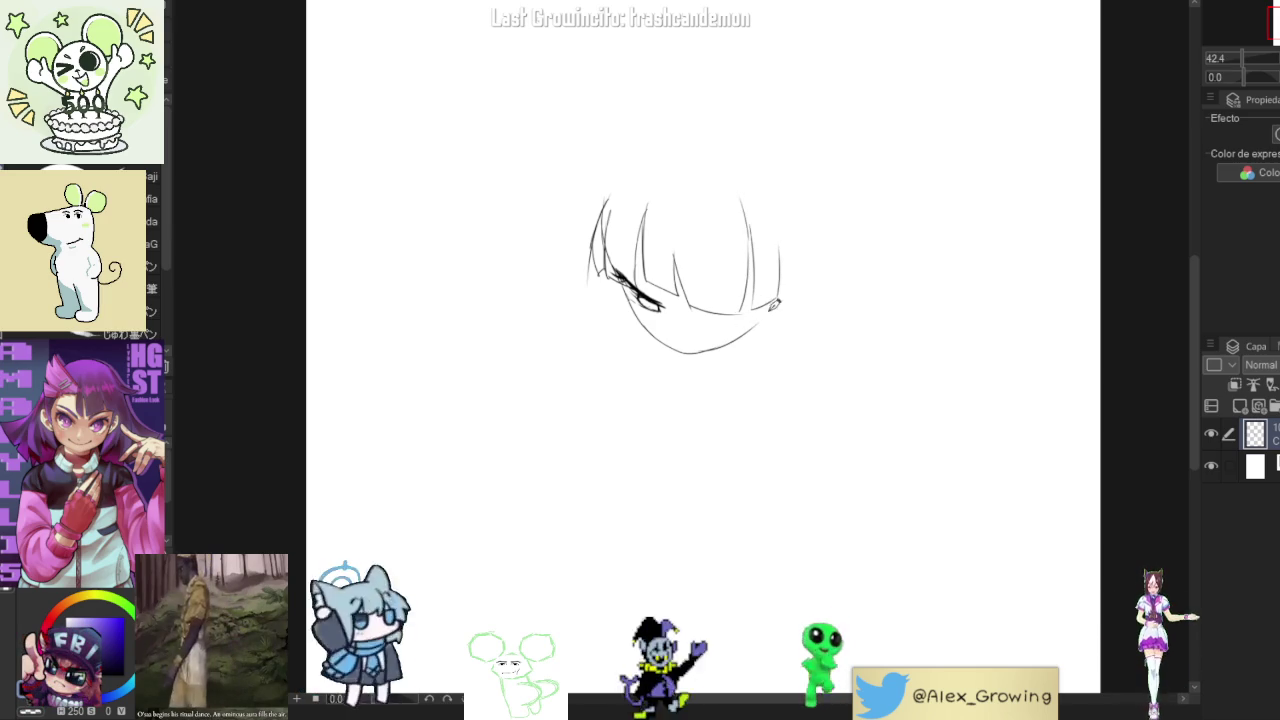
pyautogui.moveTo(748, 341); pyautogui.dragTo(784, 302)
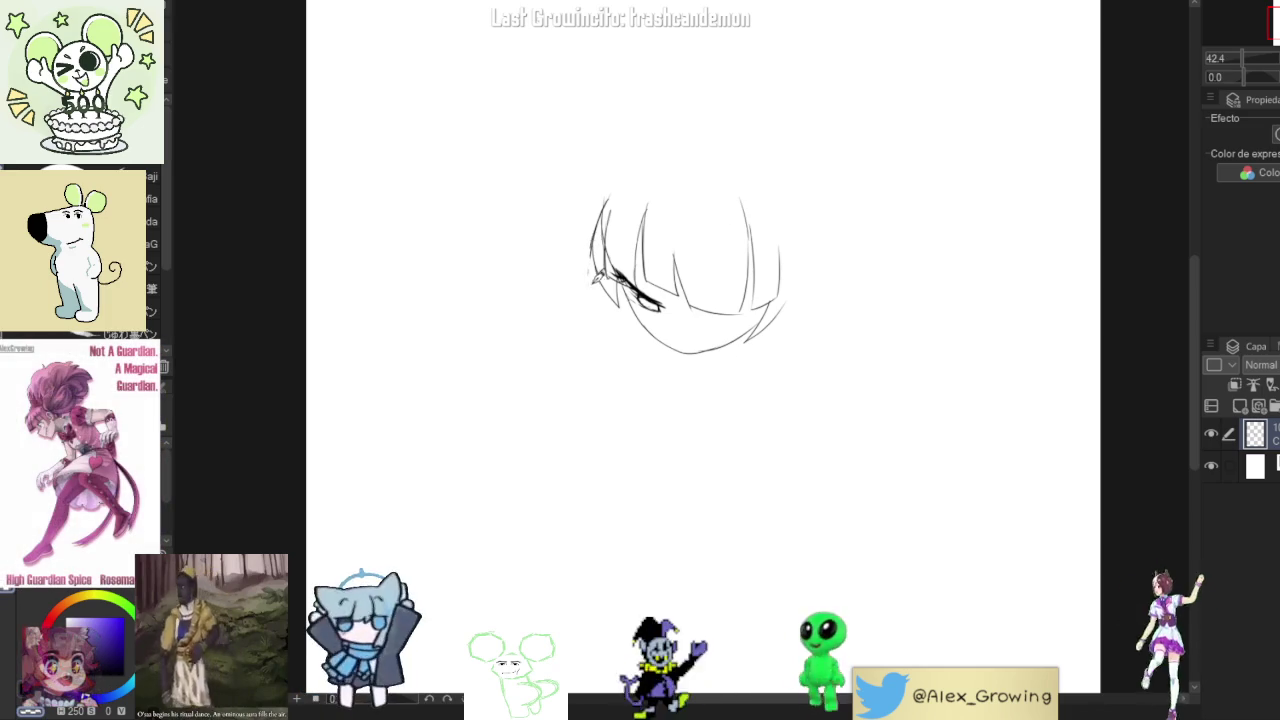
pyautogui.moveTo(598, 222); pyautogui.dragTo(548, 258)
pyautogui.moveTo(668, 324); pyautogui.dragTo(669, 338)
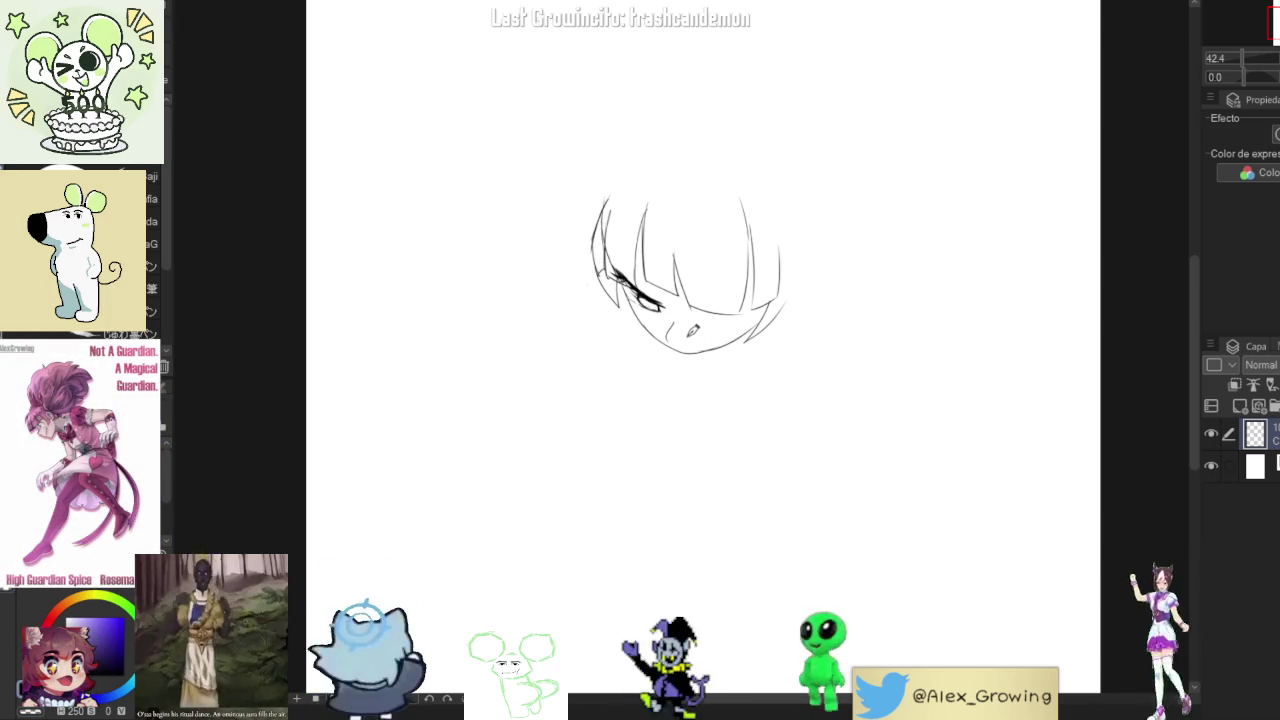
pyautogui.scroll(-3, 689, 318)
pyautogui.scroll(3, 686, 336)
# - Transform the head sketch with Ctrl+T, shifting it right, enlarging it and moving it up
pyautogui.scroll(-2, 686, 336)
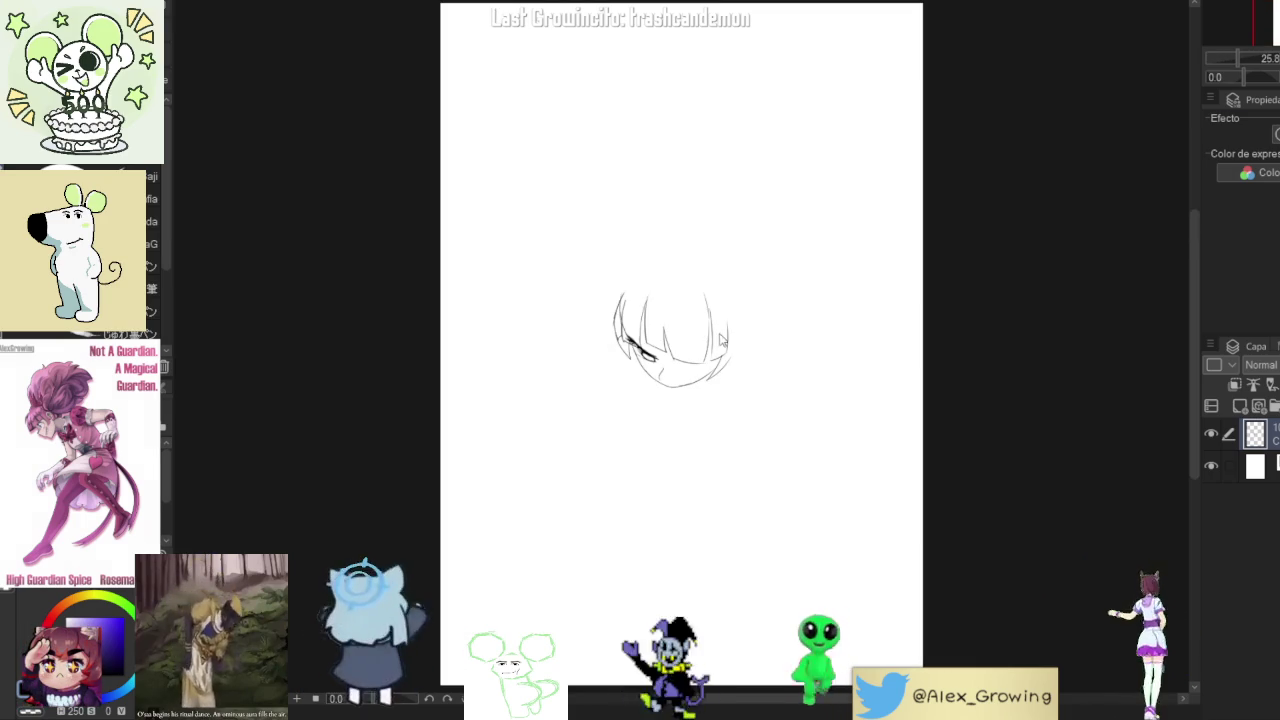
pyautogui.hotkey('ctrl', 't')
pyautogui.click(729, 427)
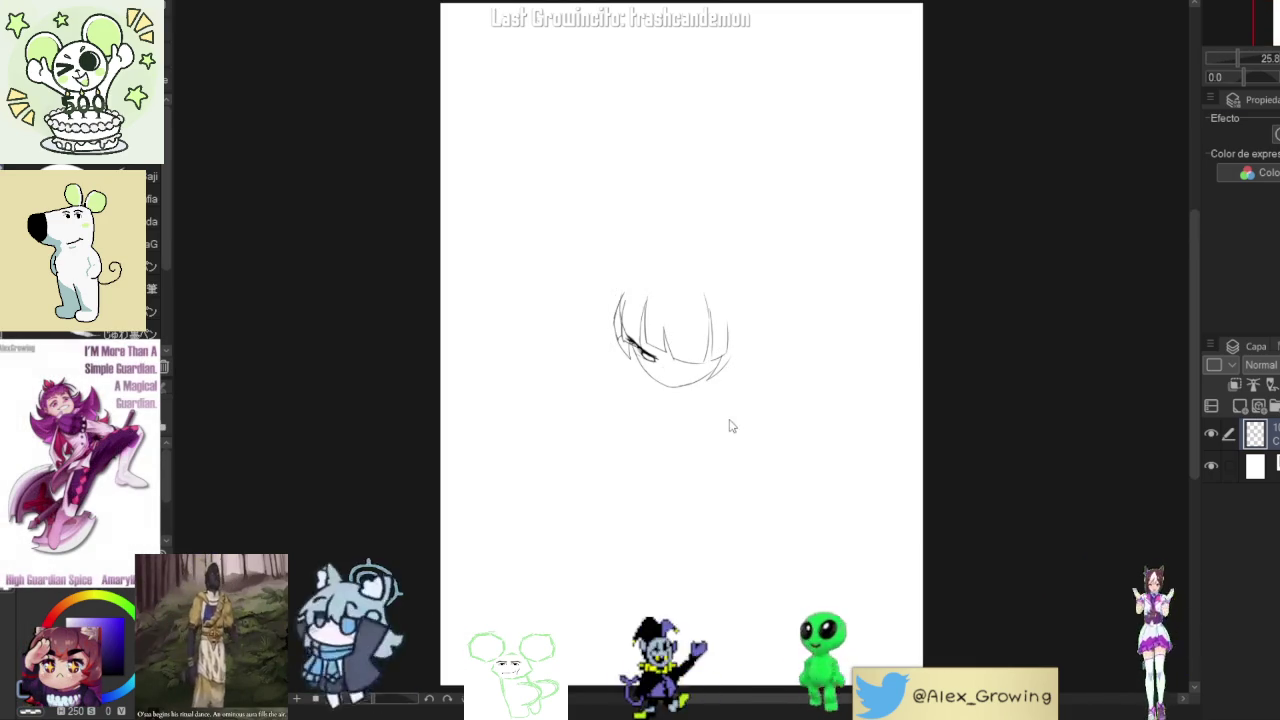
pyautogui.hotkey('ctrl', 't')
pyautogui.moveTo(705, 340); pyautogui.dragTo(770, 340)
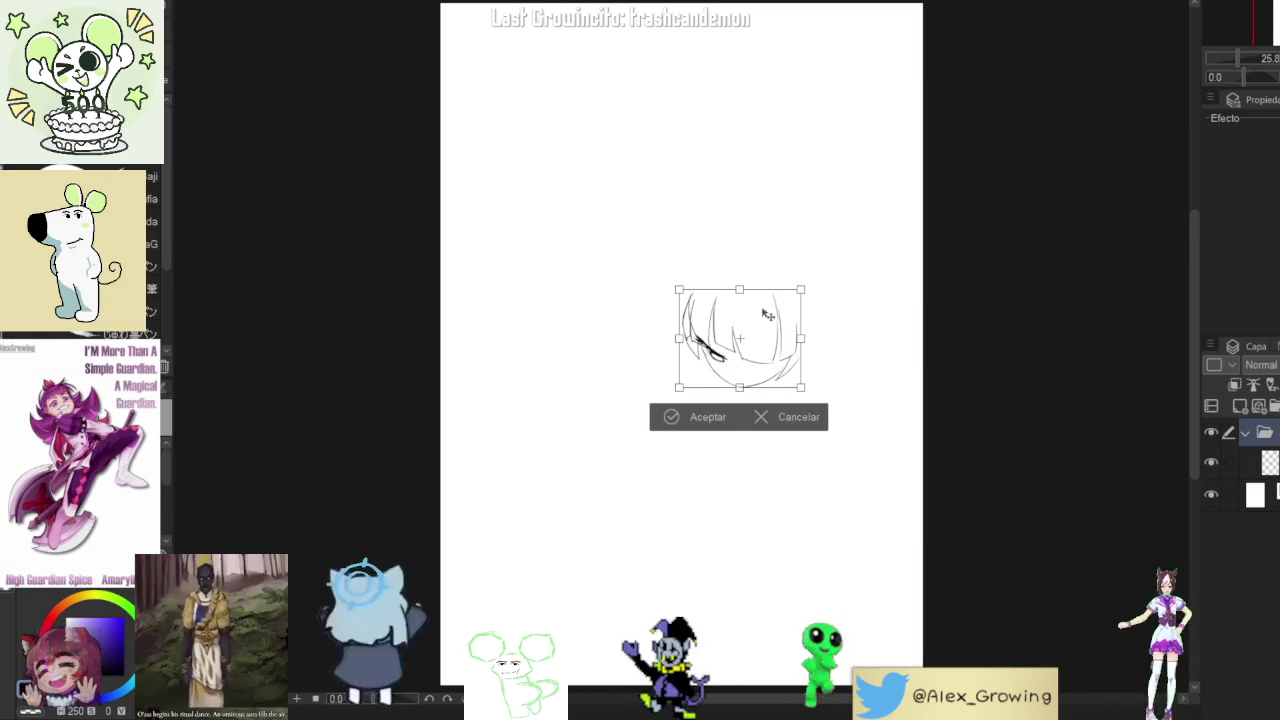
pyautogui.moveTo(739, 290); pyautogui.dragTo(740, 253)
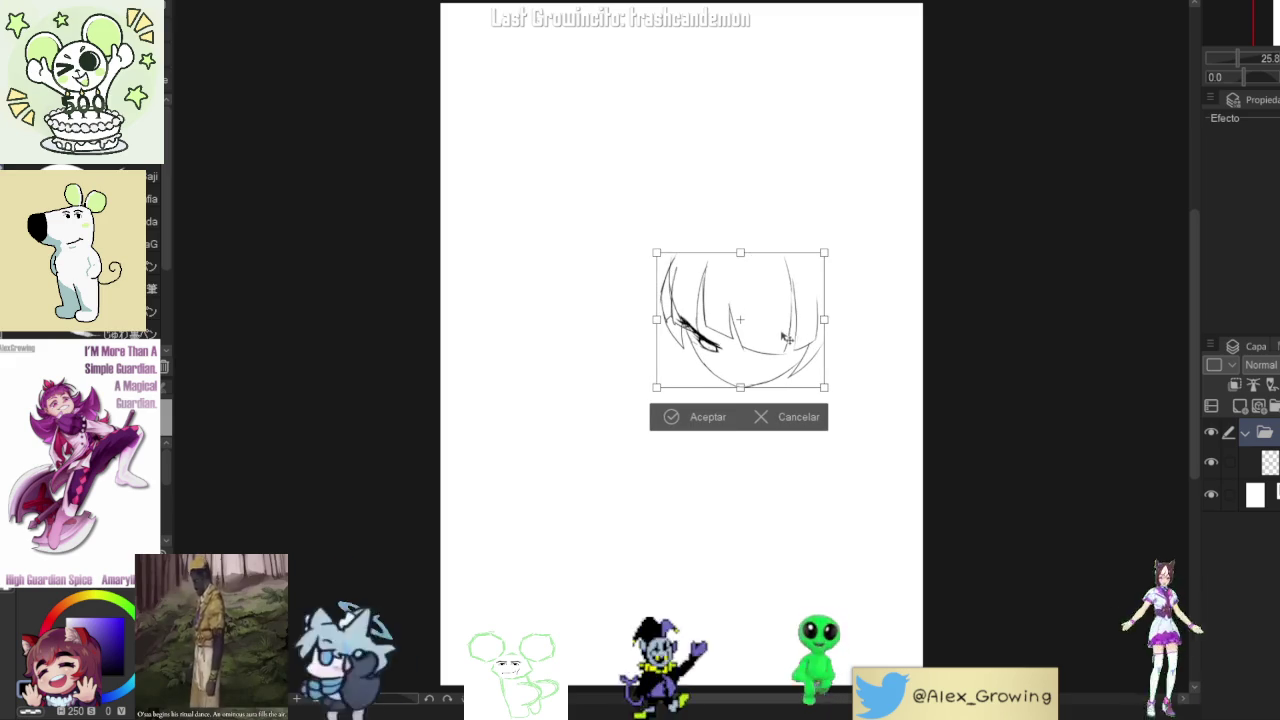
pyautogui.moveTo(780, 334); pyautogui.dragTo(762, 282)
pyautogui.click(720, 372)
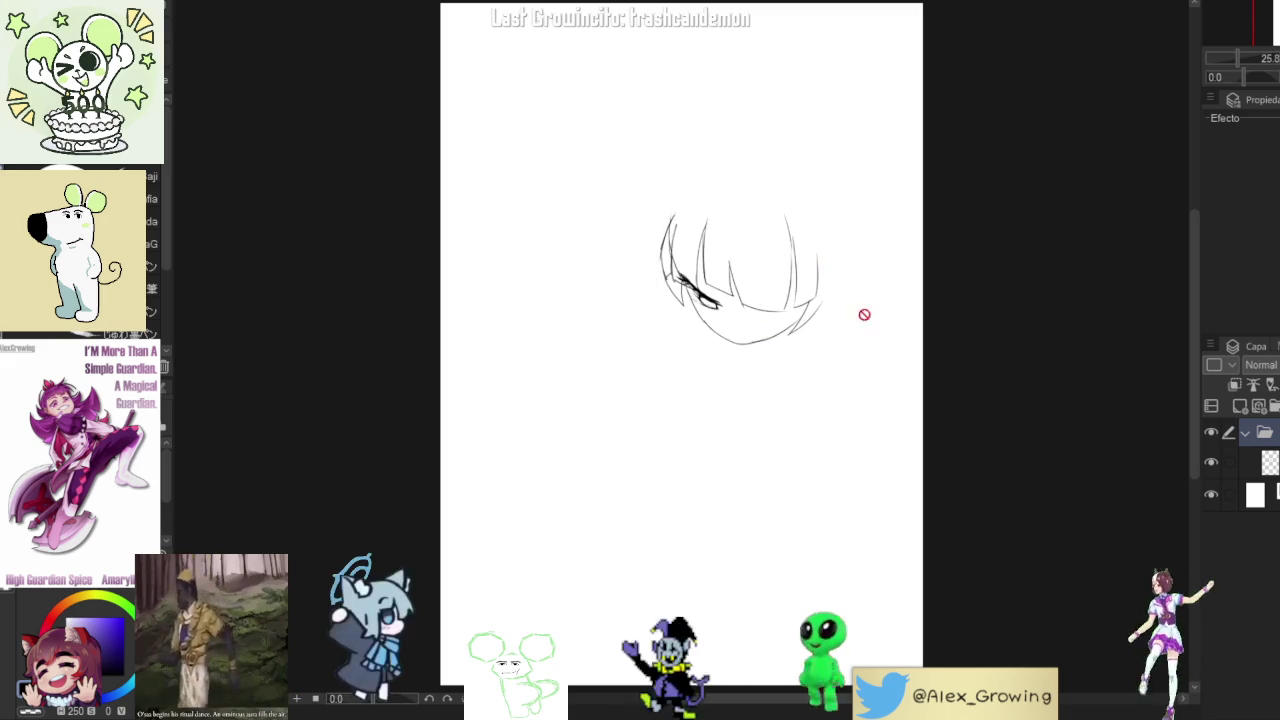
# - Undo that transform and redo it, enlarging the head slightly and nudging it upward
pyautogui.click(1273, 440)
pyautogui.hotkey('ctrl', 'z')
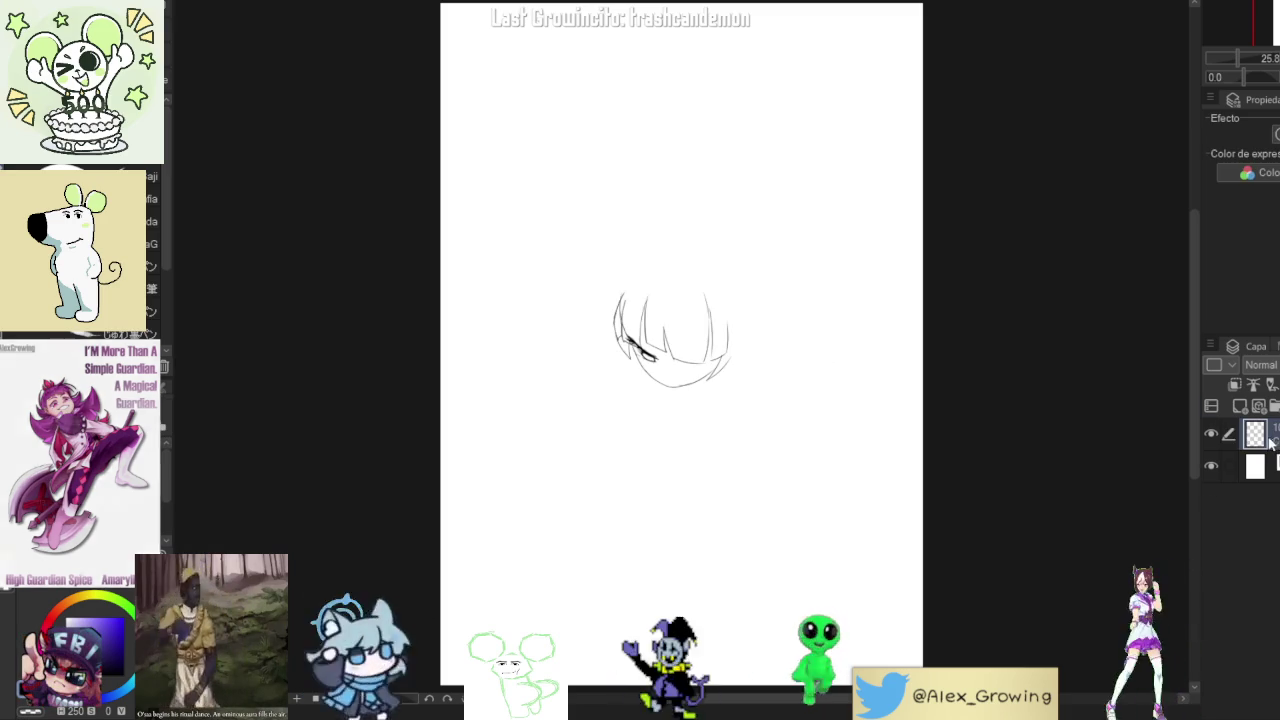
pyautogui.hotkey('ctrl', 't')
pyautogui.moveTo(789, 248); pyautogui.dragTo(800, 236)
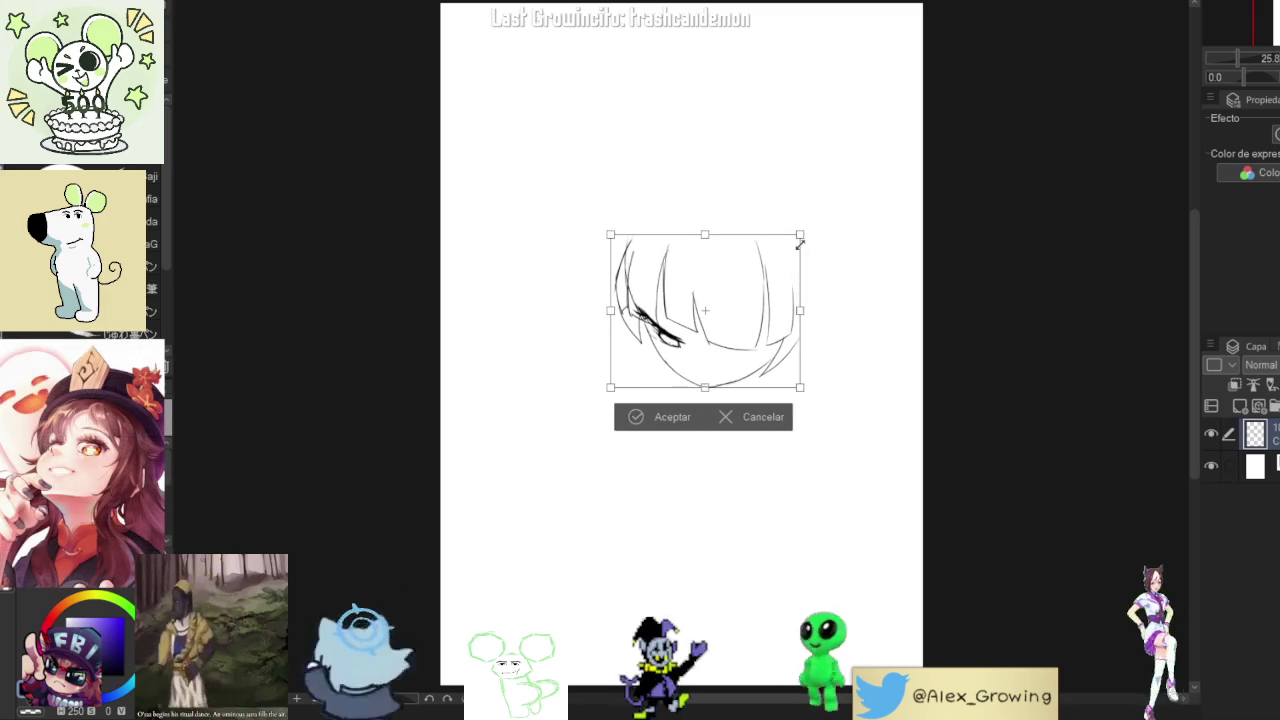
pyautogui.moveTo(700, 320); pyautogui.dragTo(718, 320)
pyautogui.moveTo(686, 428); pyautogui.dragTo(703, 414)
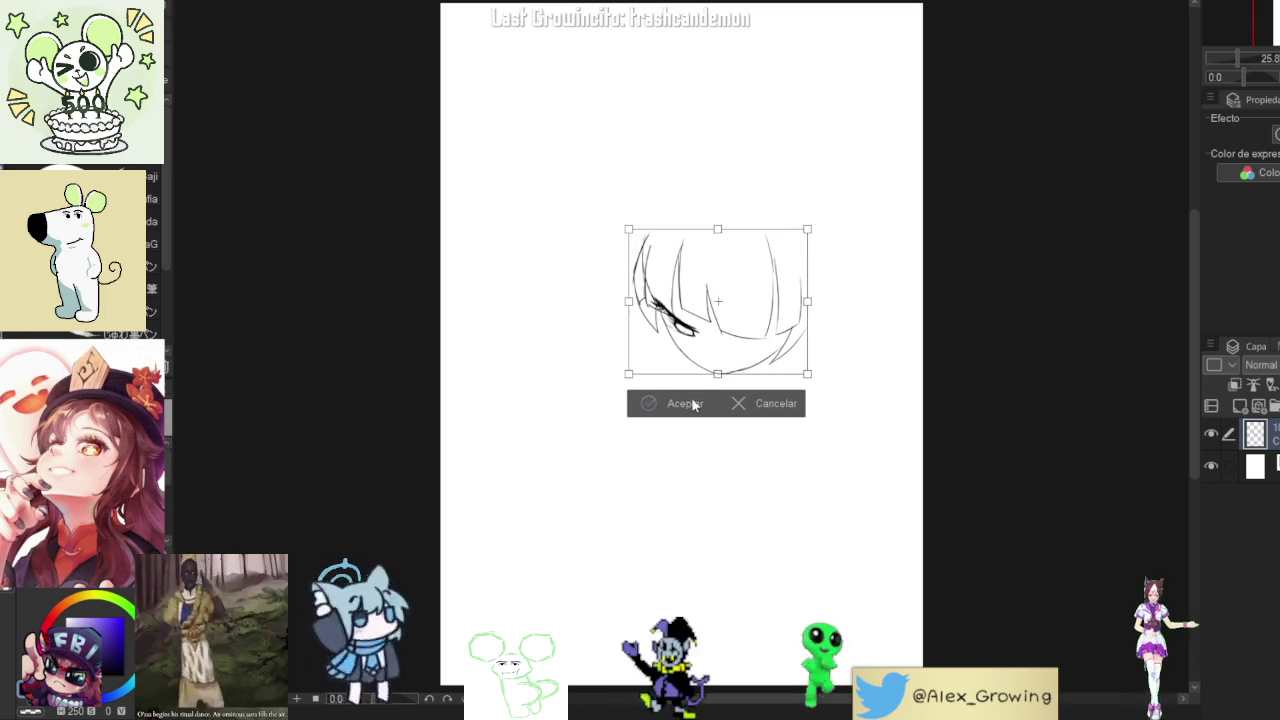
pyautogui.click(700, 402)
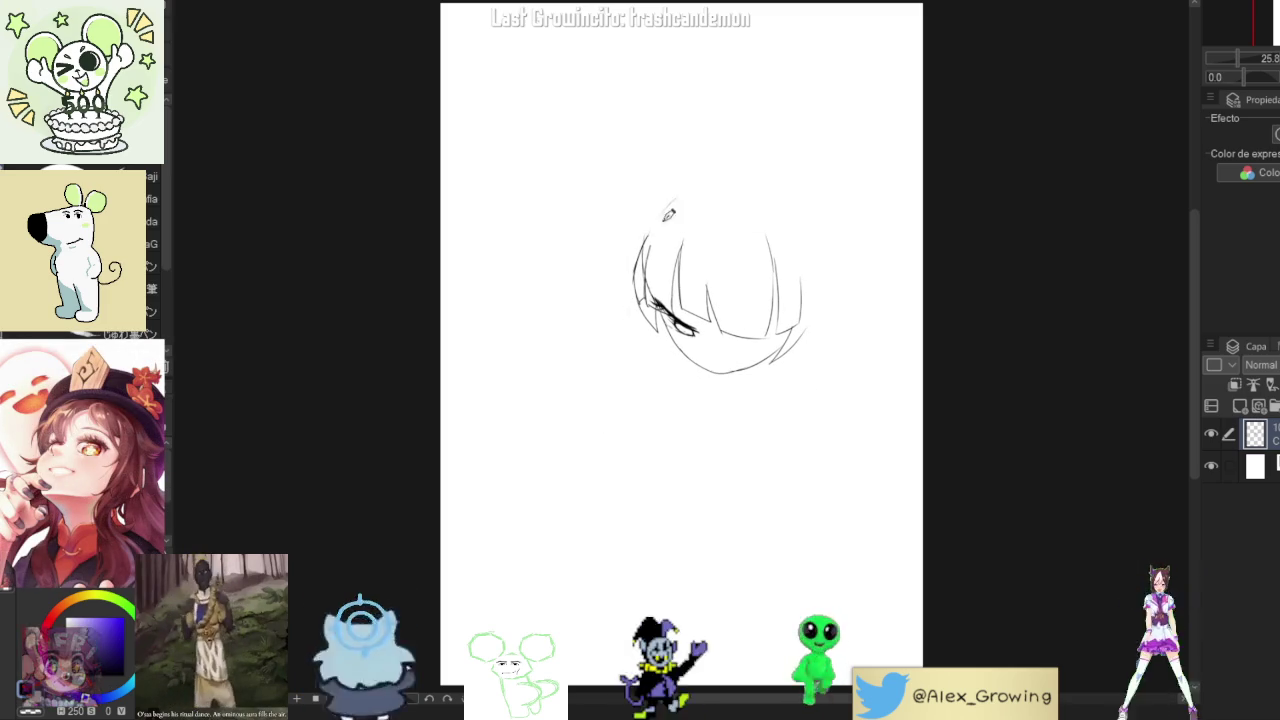
# - Try several top-of-head arcs, undoing each one
pyautogui.moveTo(646, 238)
pyautogui.mouseDown()
pyautogui.moveTo(668, 205)
pyautogui.moveTo(760, 150)
pyautogui.mouseUp()
pyautogui.hotkey('ctrl', 'z')
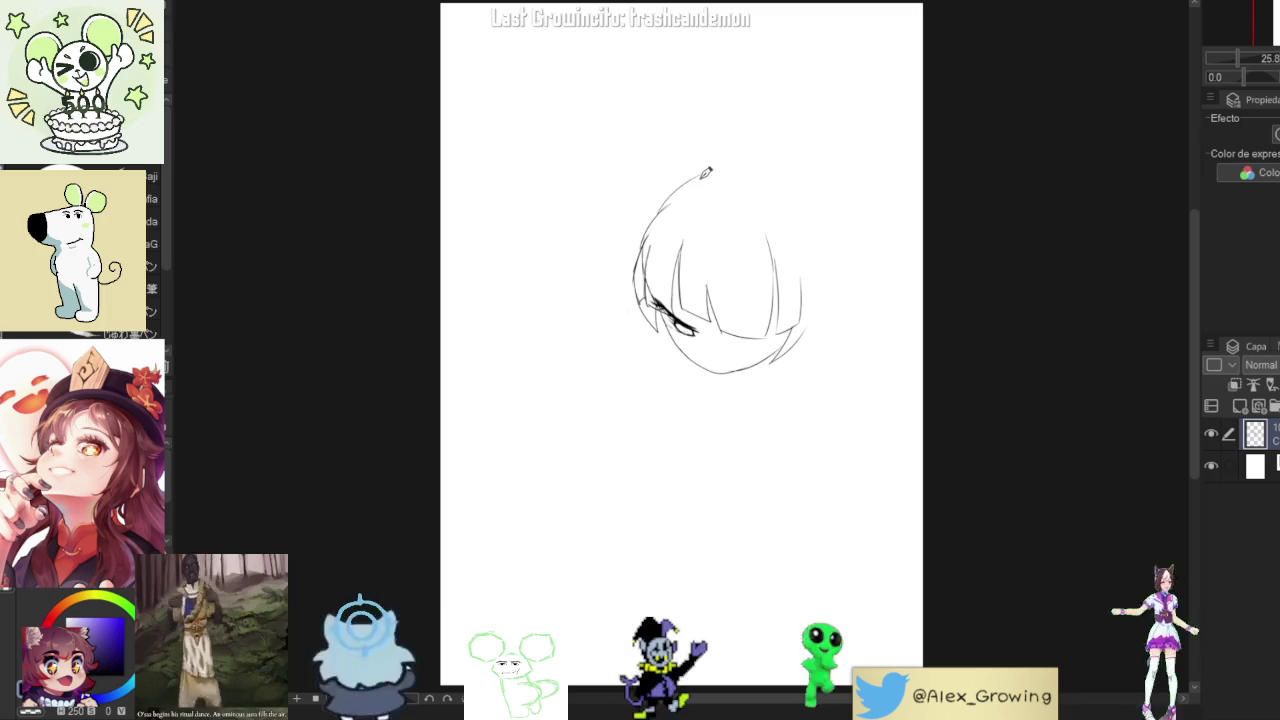
pyautogui.hotkey('ctrl', 'z')
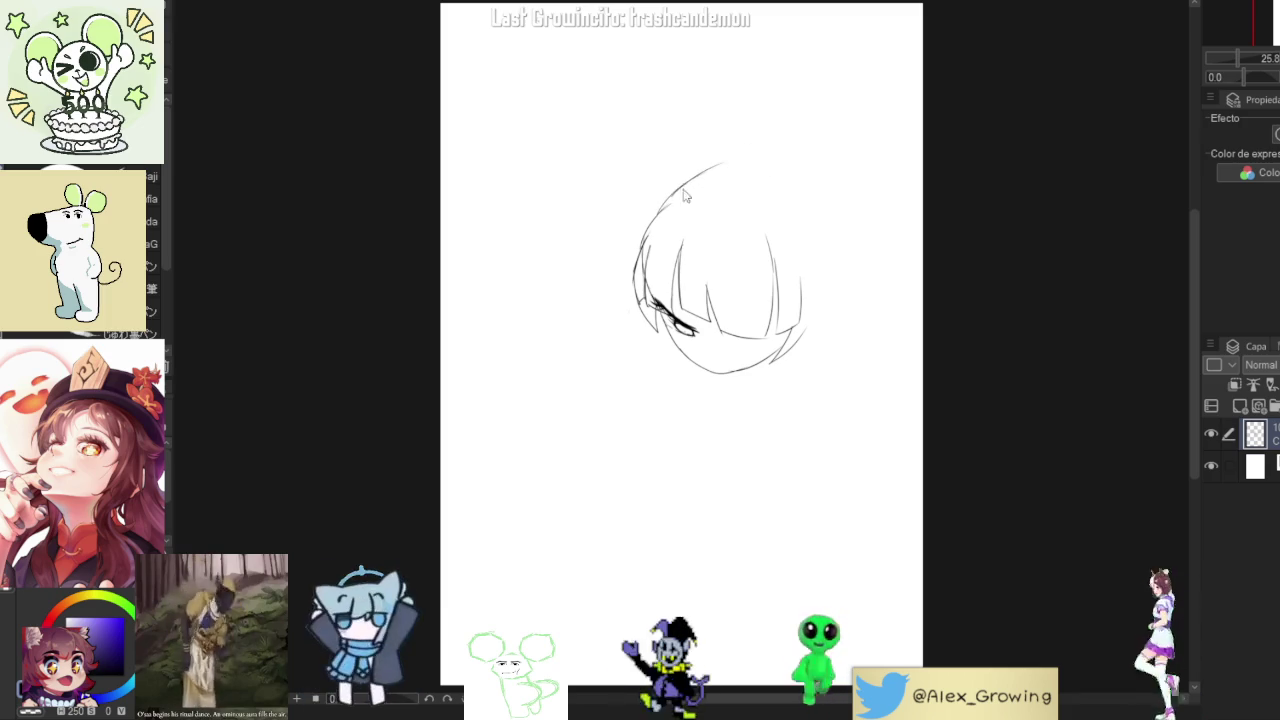
pyautogui.moveTo(720, 160); pyautogui.dragTo(805, 152)
pyautogui.hotkey('ctrl', 'z')
pyautogui.moveTo(668, 200)
pyautogui.mouseDown()
pyautogui.moveTo(794, 166)
pyautogui.moveTo(840, 232)
pyautogui.moveTo(830, 322)
pyautogui.mouseUp()
pyautogui.hotkey('ctrl', 'z')
pyautogui.hotkey('ctrl', 'z')
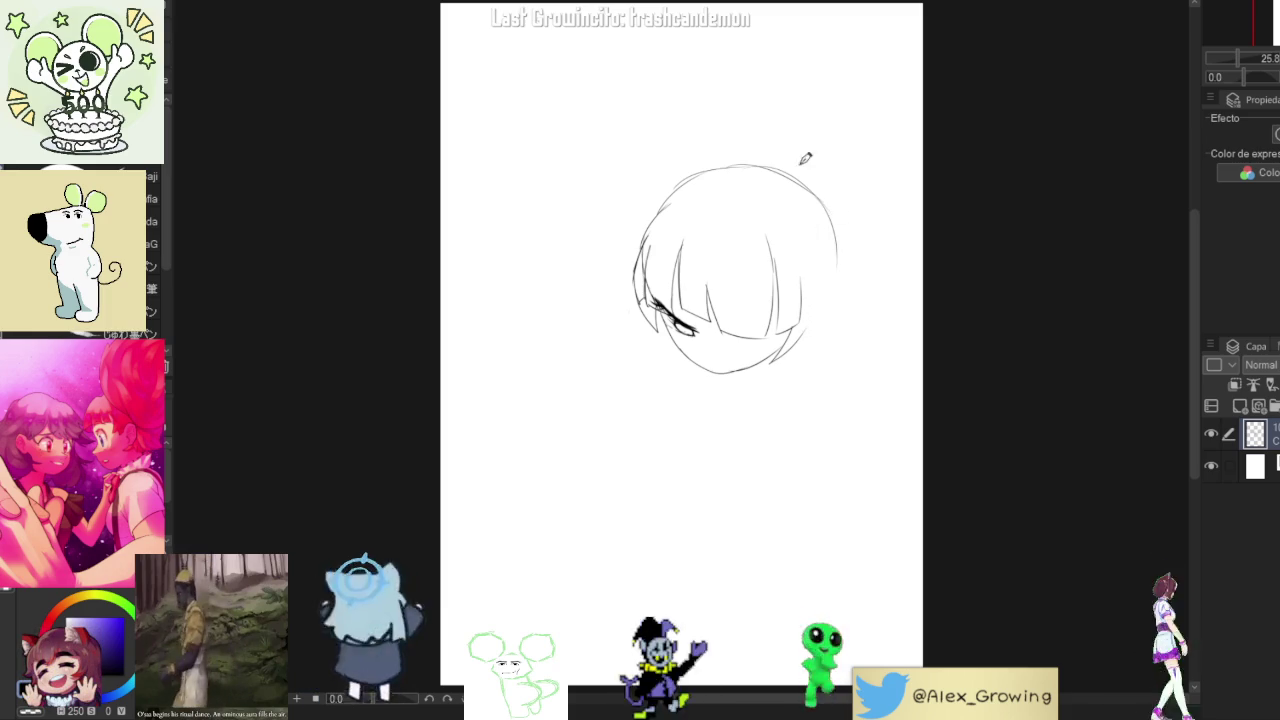
# - Toggle between eraser and pencil, then sketch a pointed cat ear at the head's top-left
pyautogui.press('e')
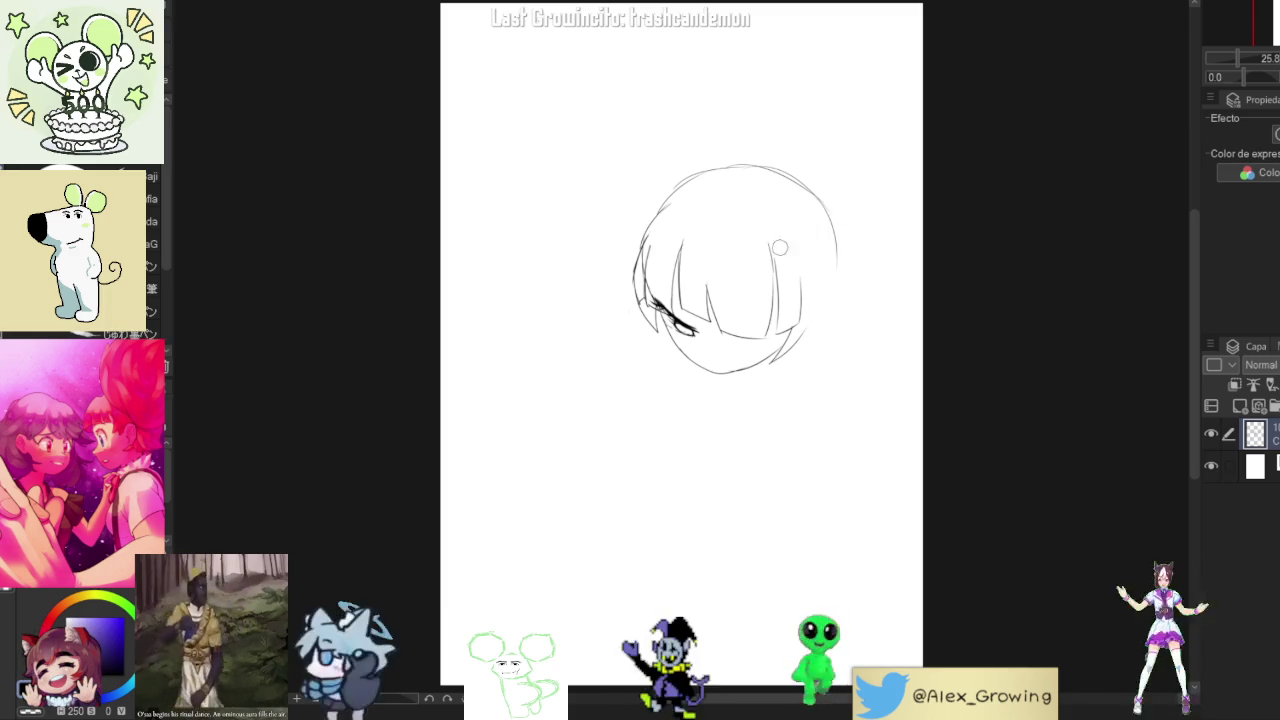
pyautogui.press('p')
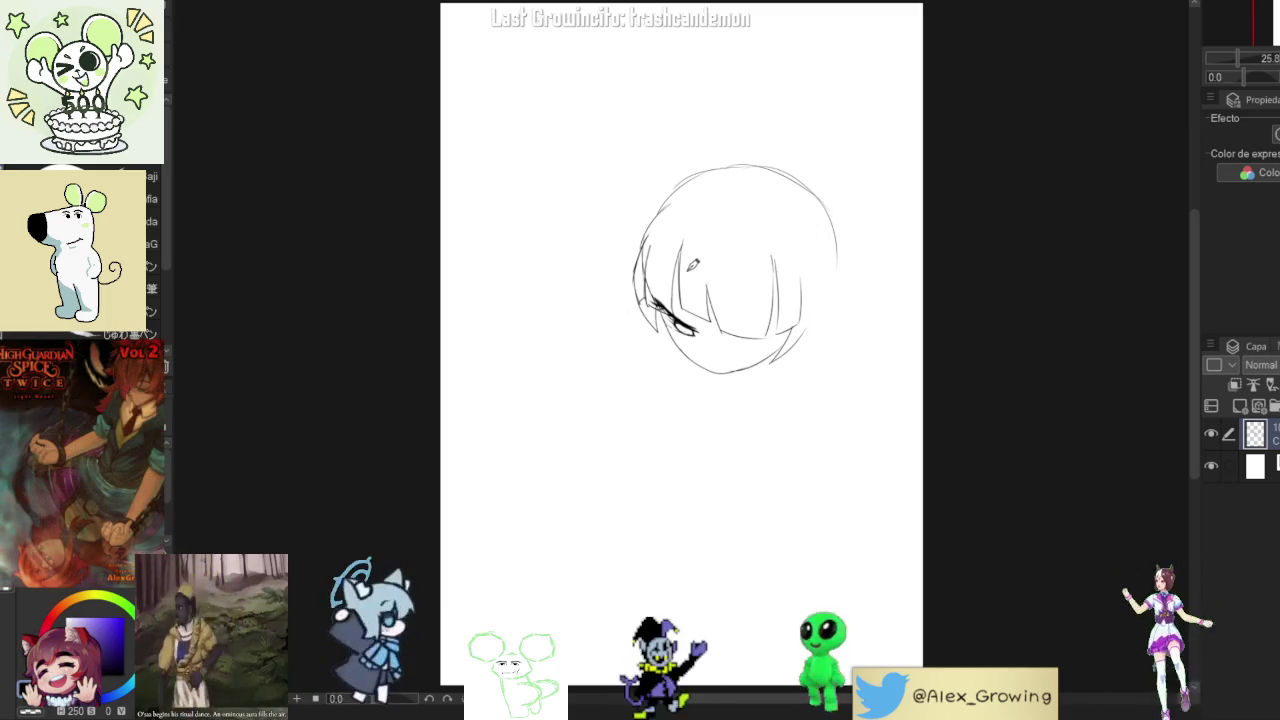
pyautogui.press('e')
pyautogui.press('p')
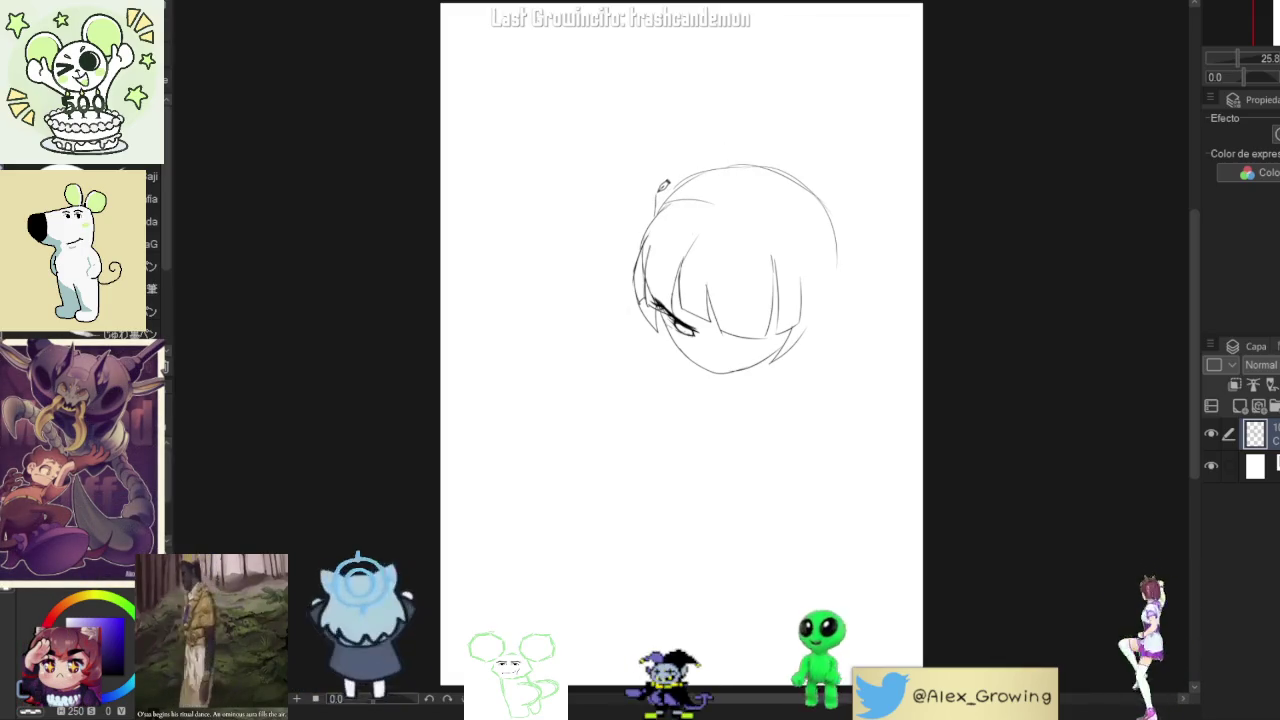
pyautogui.moveTo(662, 168)
pyautogui.mouseDown()
pyautogui.moveTo(720, 172)
pyautogui.moveTo(670, 138)
pyautogui.mouseUp()
pyautogui.hotkey('ctrl', 'z')
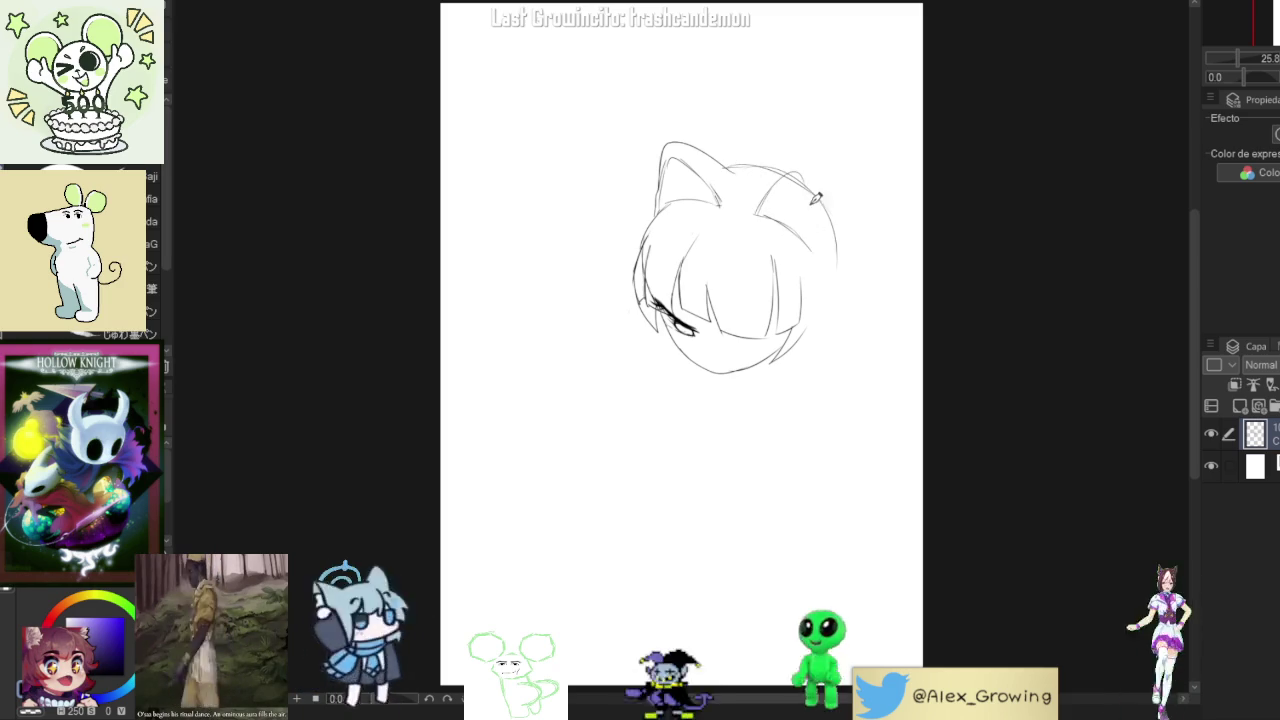
# - Draw the right ear, erase the left ear tip, add inner lines to both ears, and start a jaw stroke
pyautogui.moveTo(757, 213)
pyautogui.mouseDown()
pyautogui.moveTo(798, 163)
pyautogui.moveTo(819, 250)
pyautogui.mouseUp()
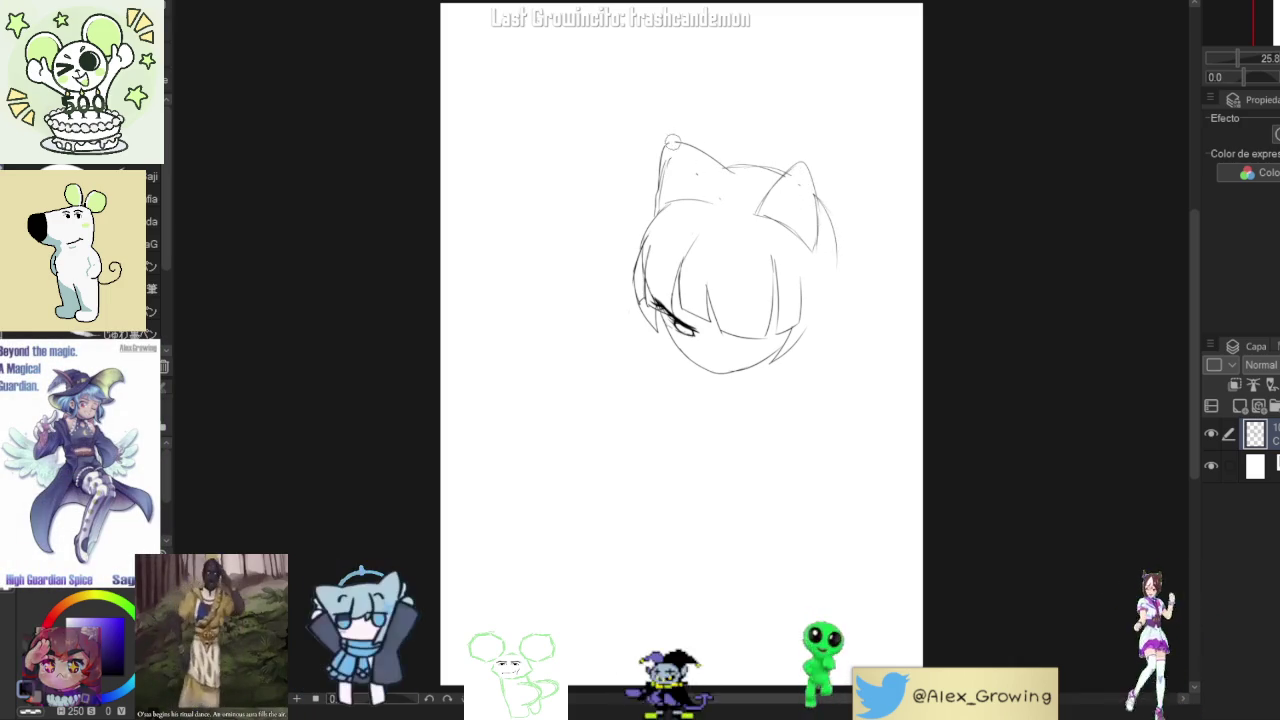
pyautogui.moveTo(672, 138); pyautogui.dragTo(708, 161)
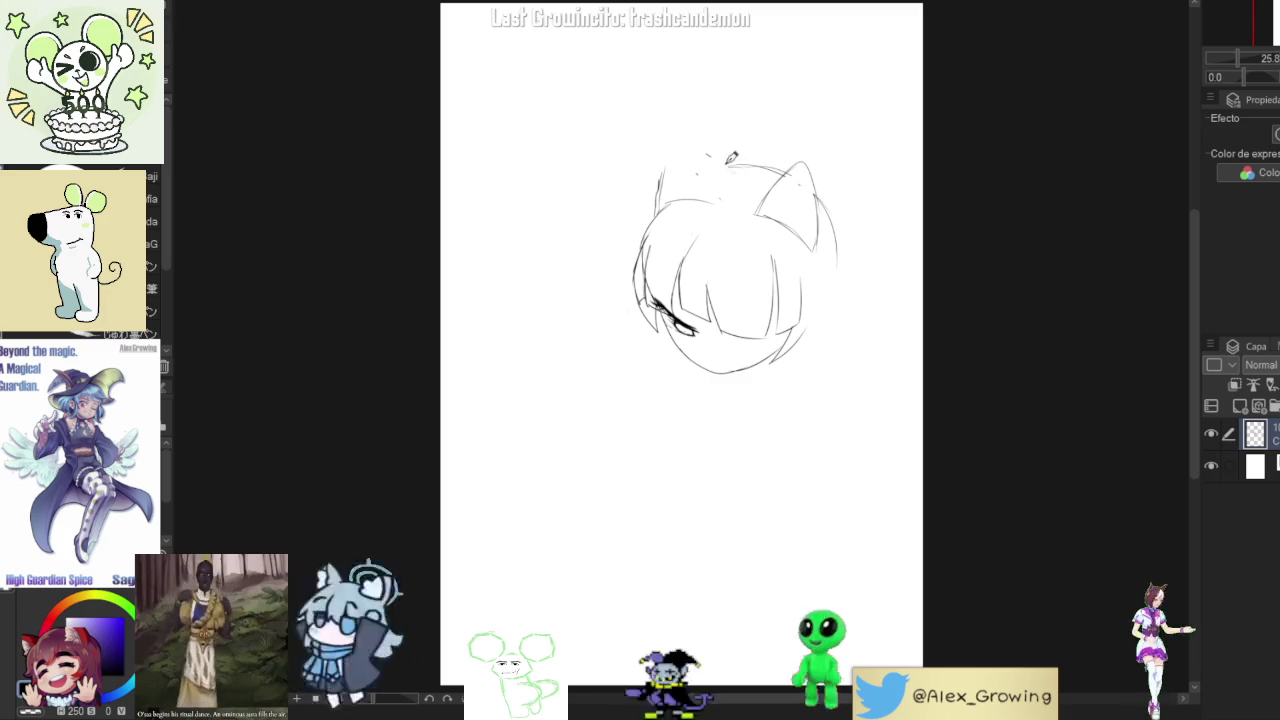
pyautogui.moveTo(760, 206)
pyautogui.mouseDown()
pyautogui.moveTo(797, 148)
pyautogui.moveTo(832, 240)
pyautogui.mouseUp()
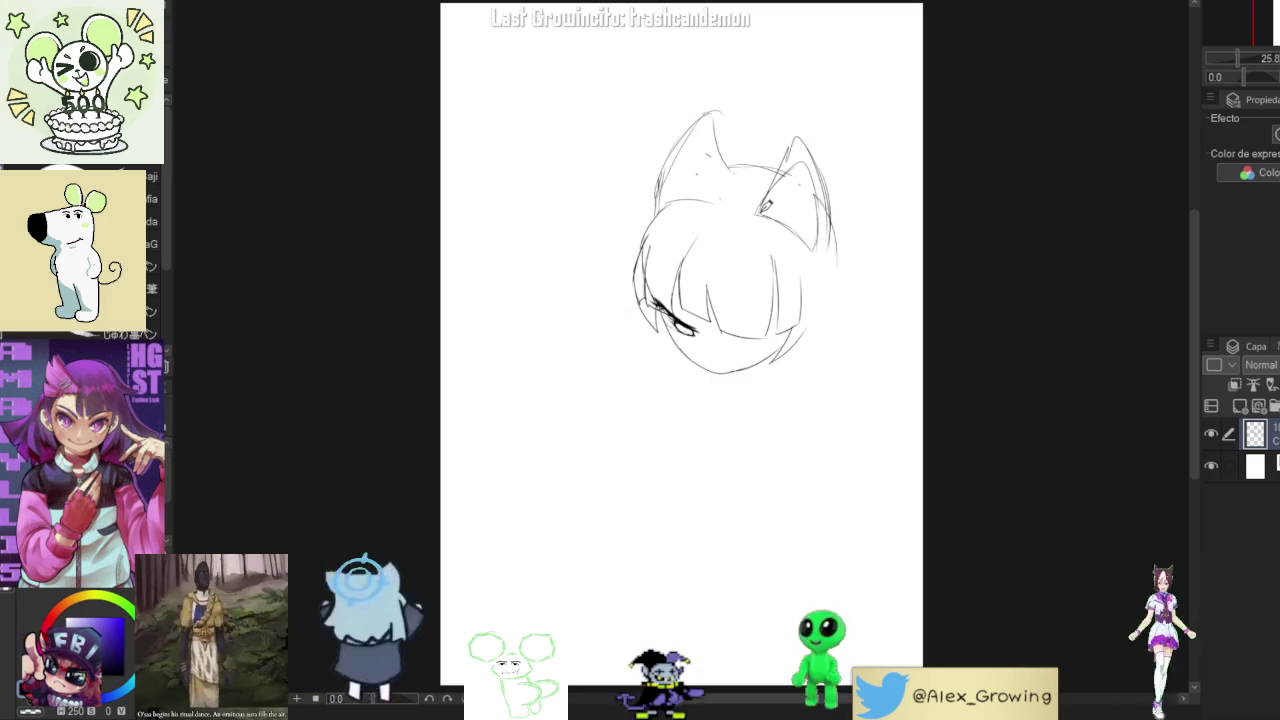
pyautogui.moveTo(701, 200); pyautogui.dragTo(706, 148)
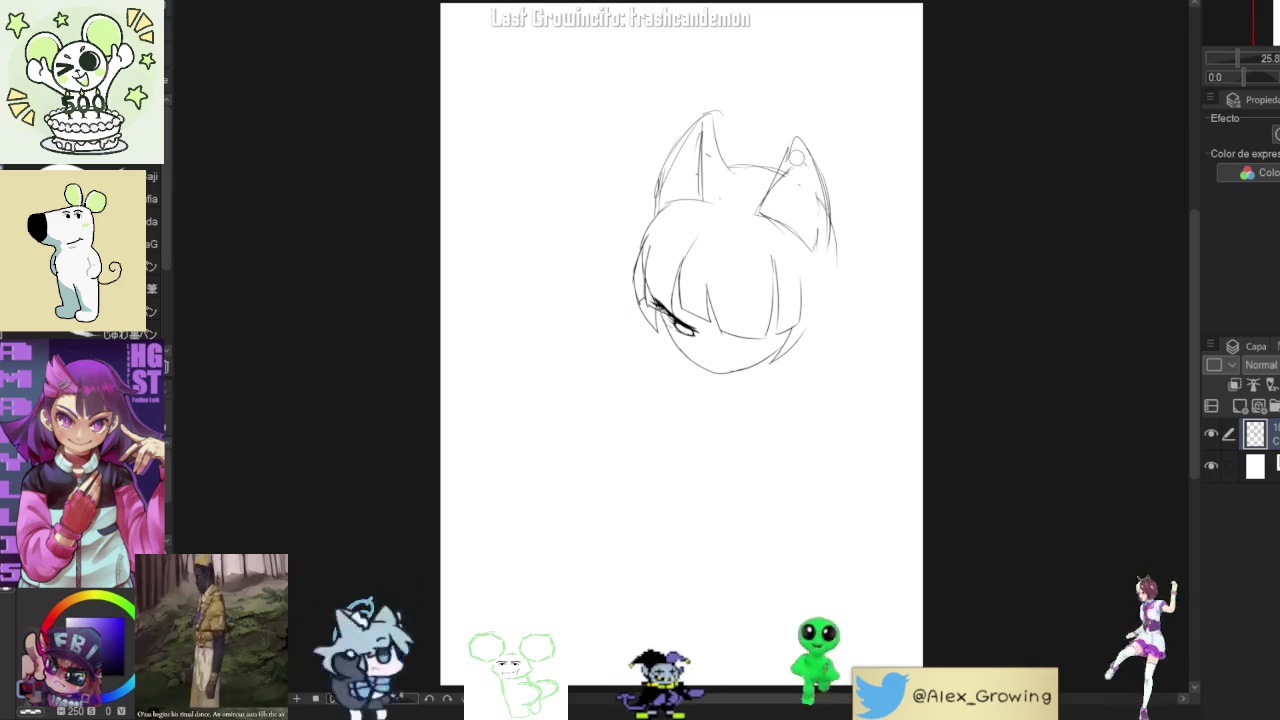
pyautogui.moveTo(772, 205); pyautogui.dragTo(801, 154)
pyautogui.moveTo(772, 205); pyautogui.dragTo(804, 155)
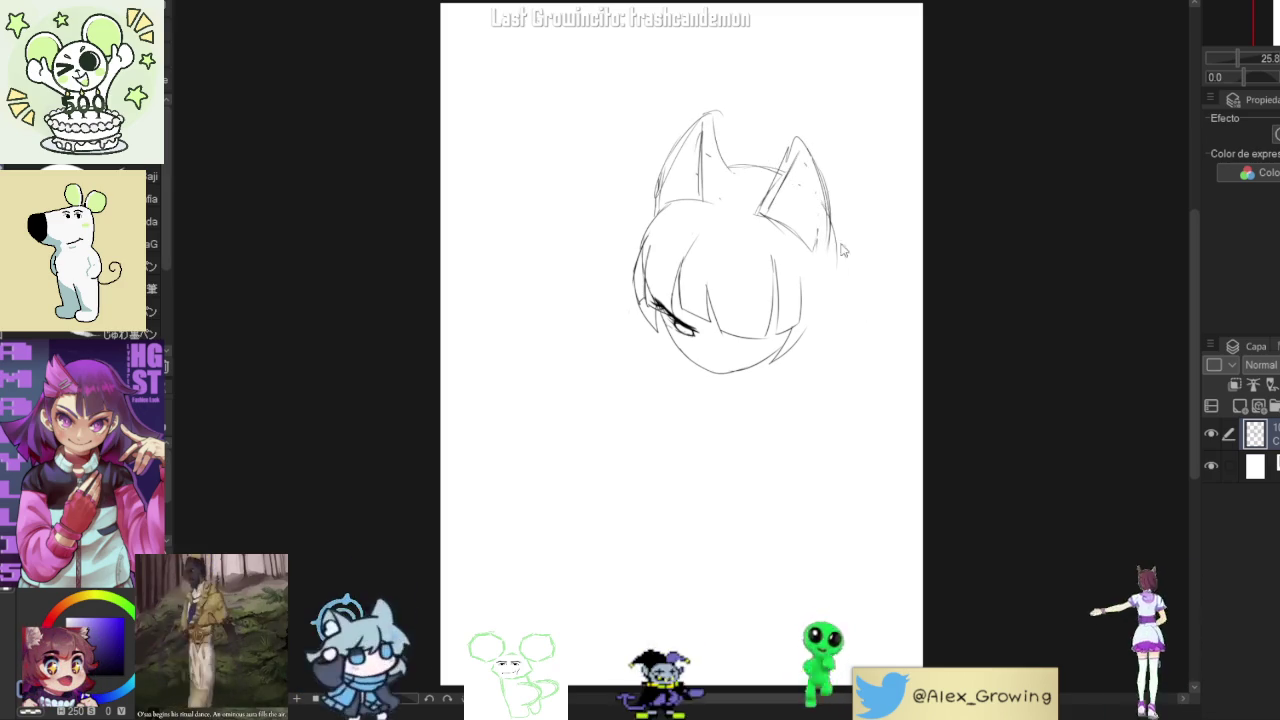
pyautogui.moveTo(828, 215); pyautogui.dragTo(850, 268)
# - Sketch hair flaring below the right ear and a redrawn hair lock left of the face
pyautogui.moveTo(799, 333)
pyautogui.mouseDown()
pyautogui.moveTo(753, 418)
pyautogui.moveTo(860, 298)
pyautogui.mouseUp()
pyautogui.hotkey('ctrl', 'z')
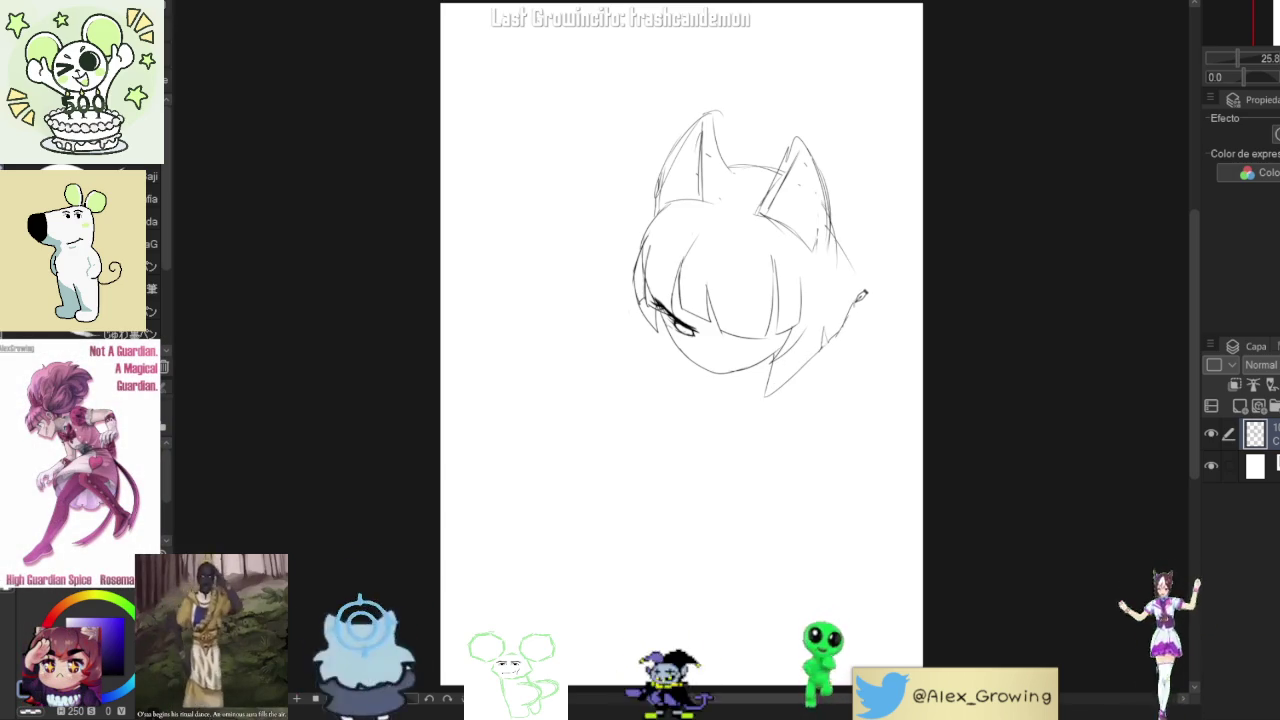
pyautogui.moveTo(834, 225)
pyautogui.mouseDown()
pyautogui.moveTo(865, 281)
pyautogui.moveTo(818, 348)
pyautogui.mouseUp()
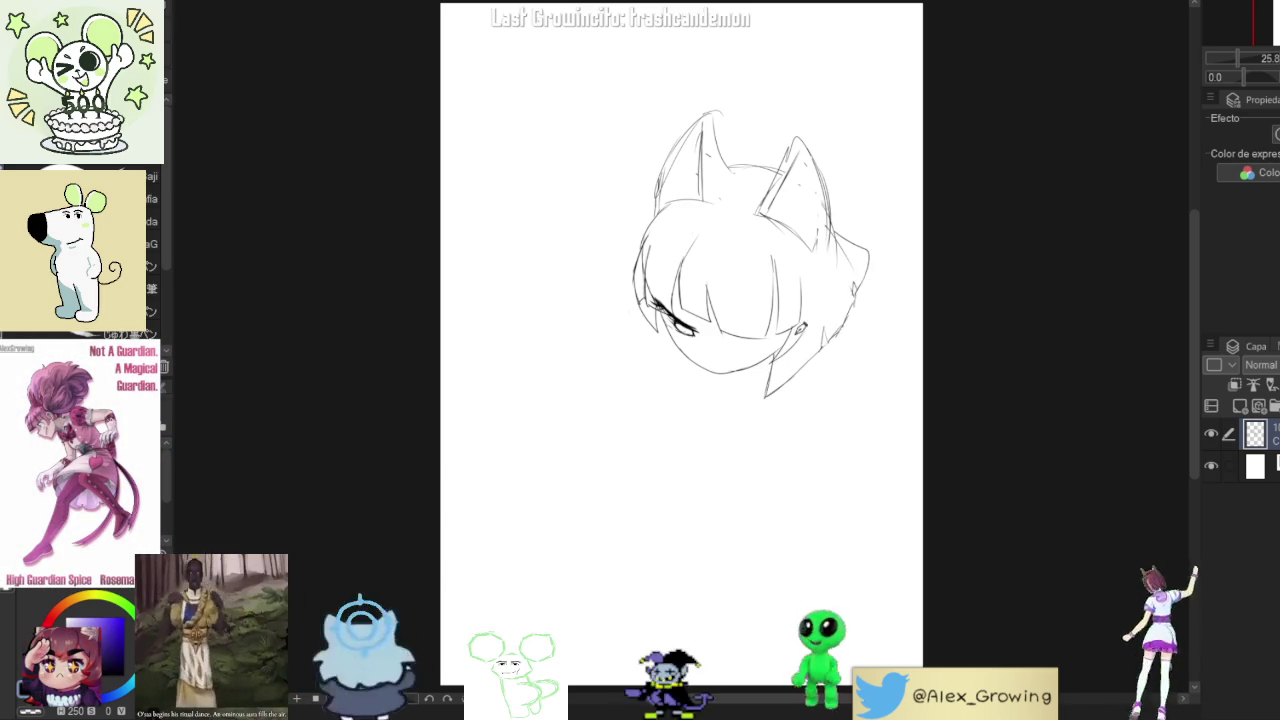
pyautogui.moveTo(598, 294); pyautogui.dragTo(640, 340)
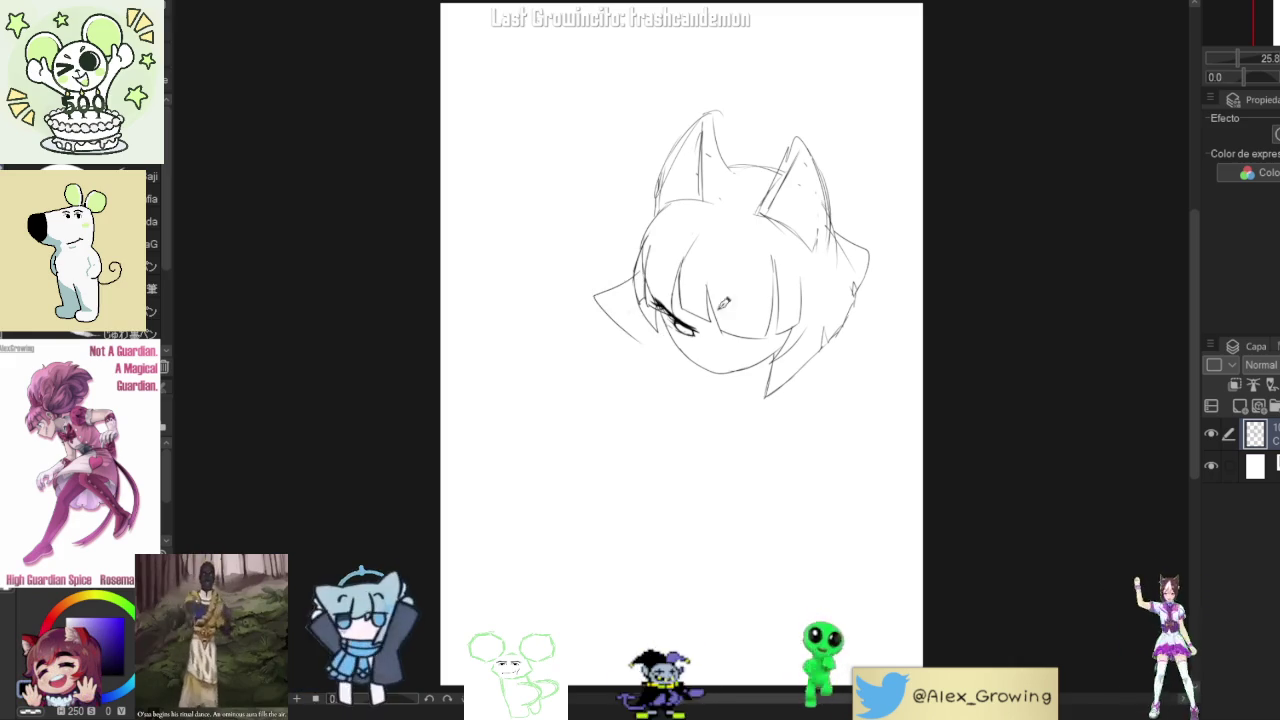
pyautogui.moveTo(640, 272)
pyautogui.mouseDown()
pyautogui.moveTo(590, 325)
pyautogui.moveTo(665, 350)
pyautogui.mouseUp()
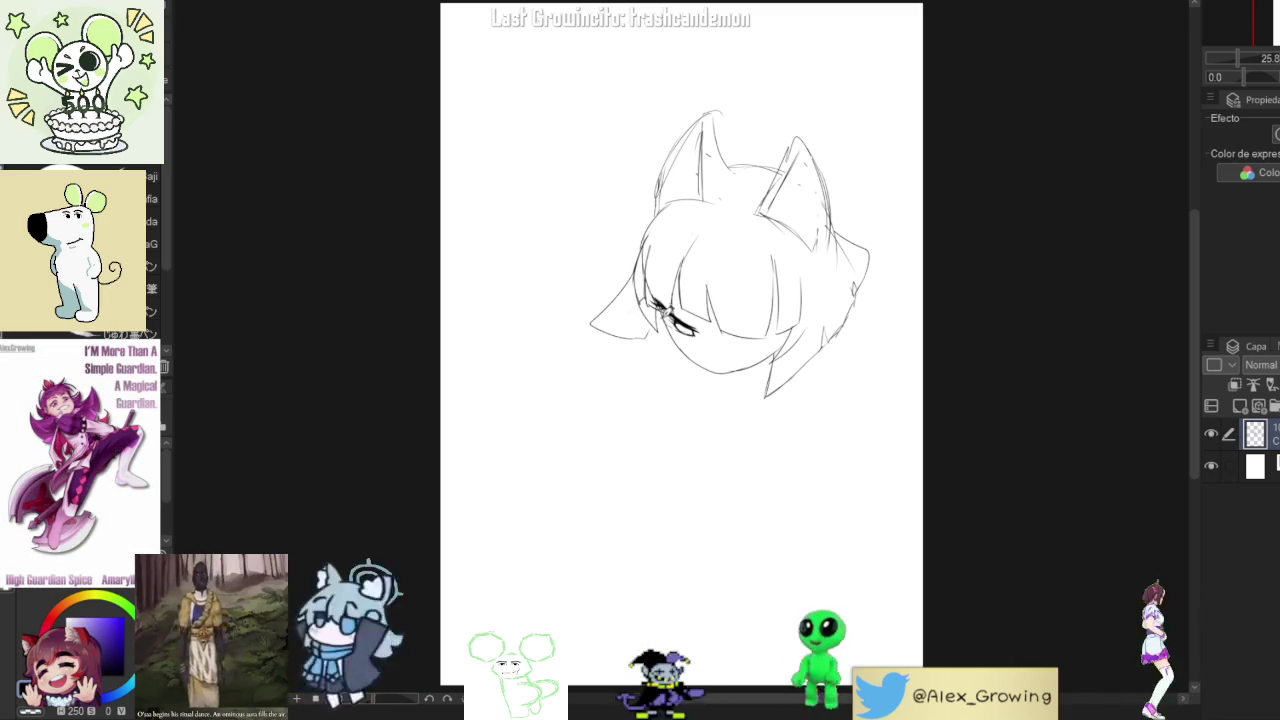
pyautogui.hotkey('ctrl', 'z')
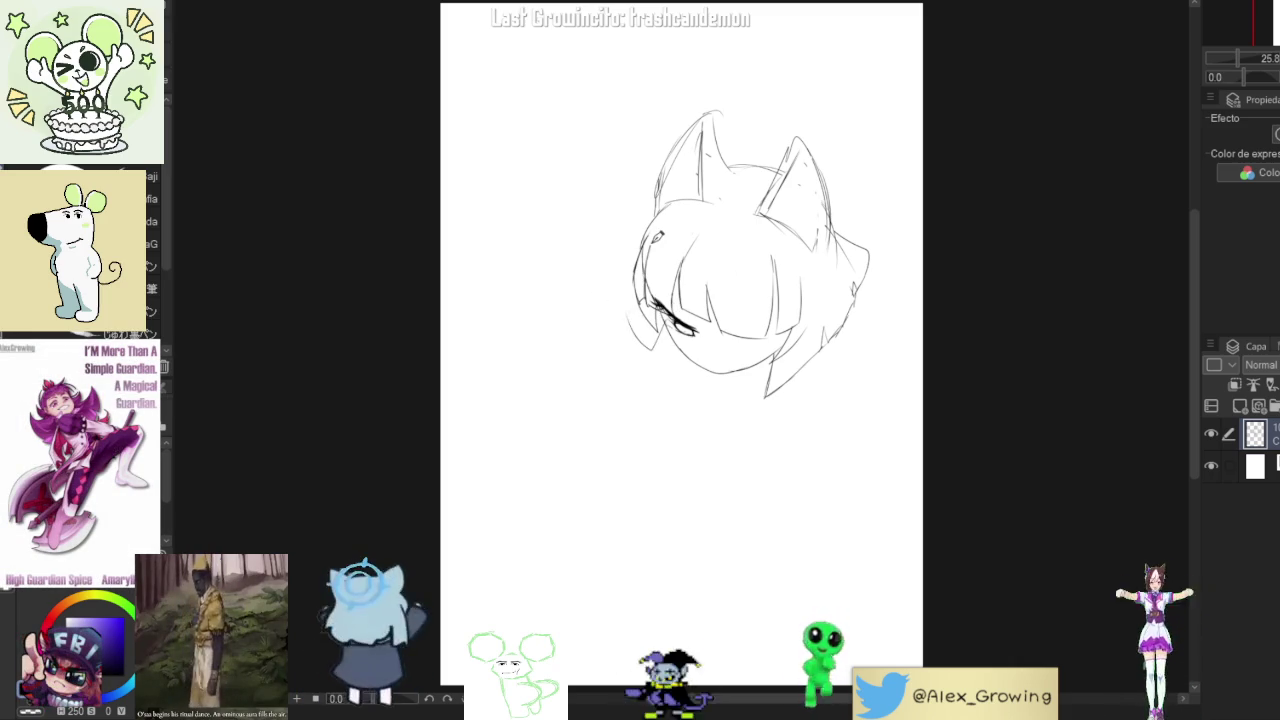
pyautogui.moveTo(660, 352)
pyautogui.mouseDown()
pyautogui.moveTo(622, 290)
pyautogui.moveTo(620, 312)
pyautogui.mouseUp()
pyautogui.moveTo(636, 266); pyautogui.dragTo(605, 290)
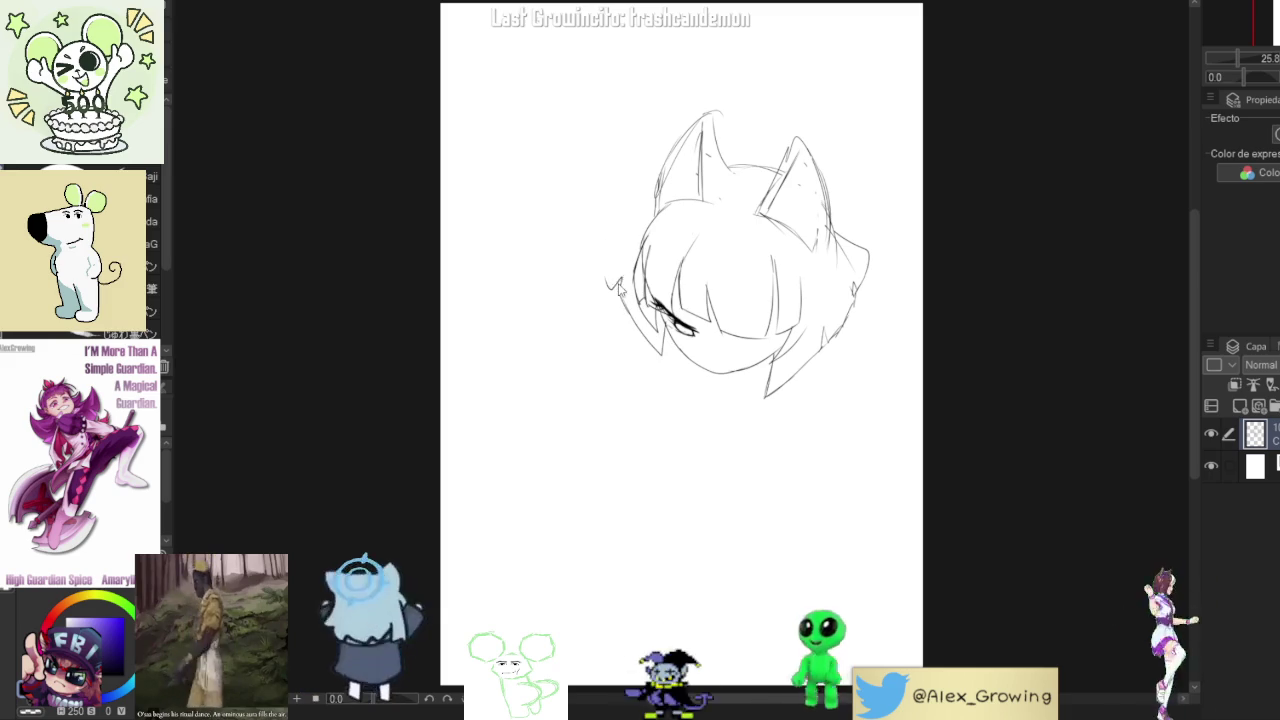
# - Extend the left face edge, erase stray right-side lines, and extend the chin line and right hair stroke
pyautogui.moveTo(614, 258)
pyautogui.mouseDown()
pyautogui.moveTo(600, 232)
pyautogui.moveTo(652, 204)
pyautogui.mouseUp()
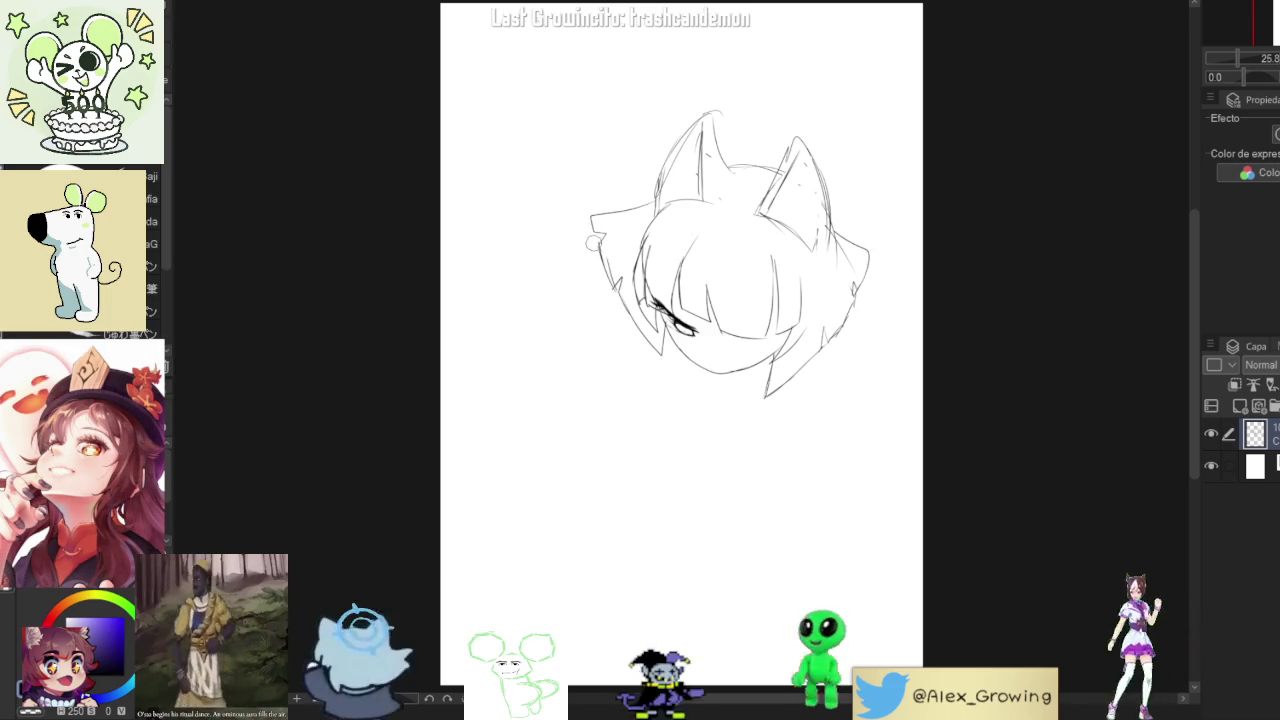
pyautogui.moveTo(853, 283)
pyautogui.mouseDown()
pyautogui.moveTo(845, 320)
pyautogui.moveTo(766, 397)
pyautogui.moveTo(834, 366)
pyautogui.mouseUp()
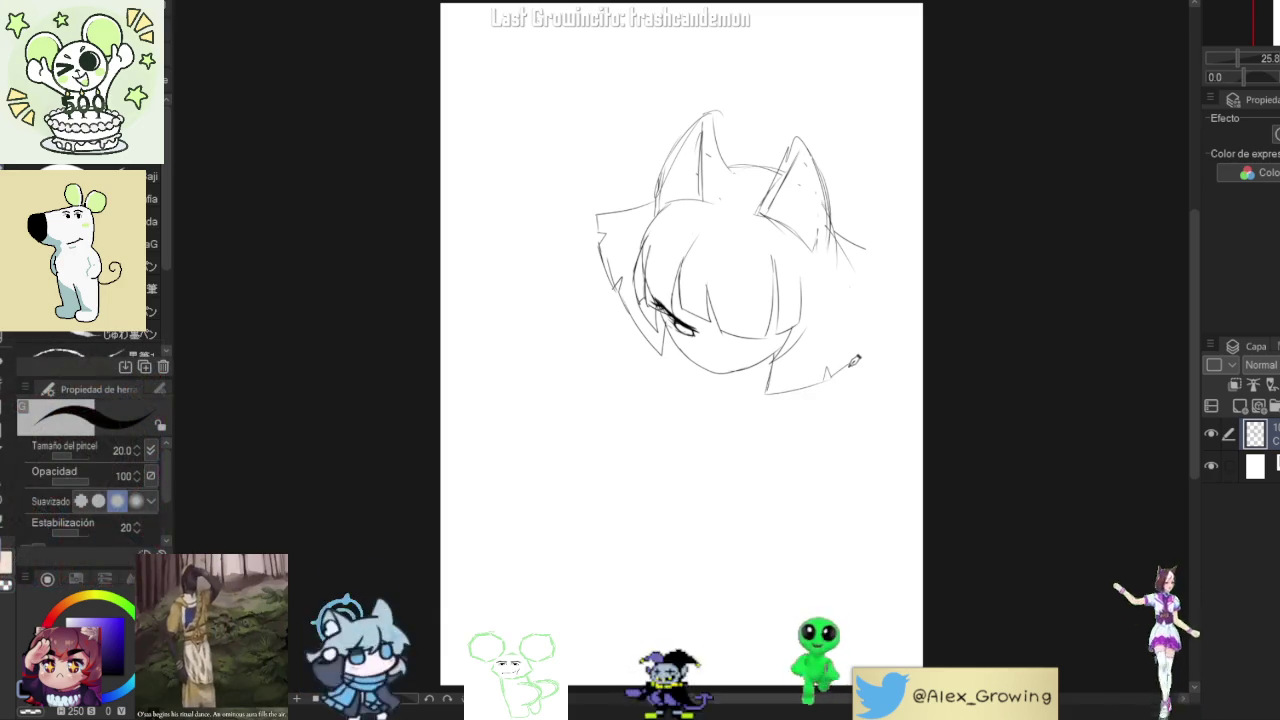
pyautogui.moveTo(840, 368); pyautogui.dragTo(876, 330)
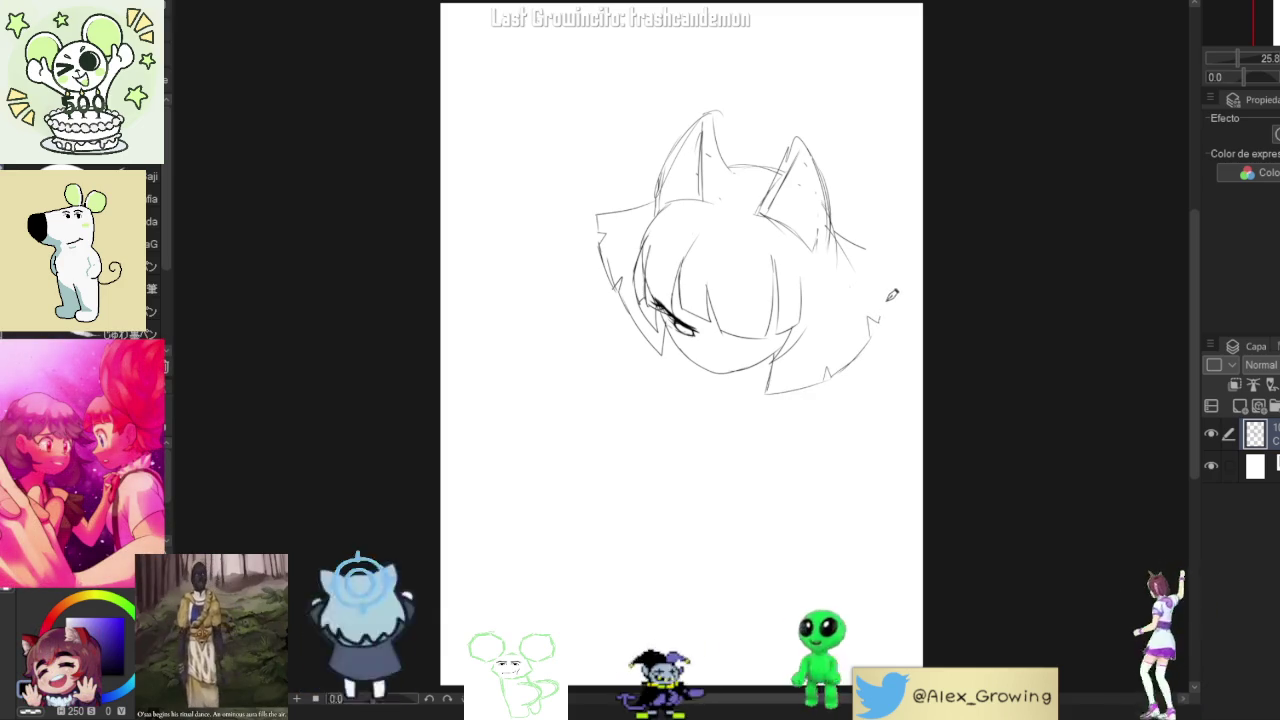
pyautogui.moveTo(898, 283); pyautogui.dragTo(899, 262)
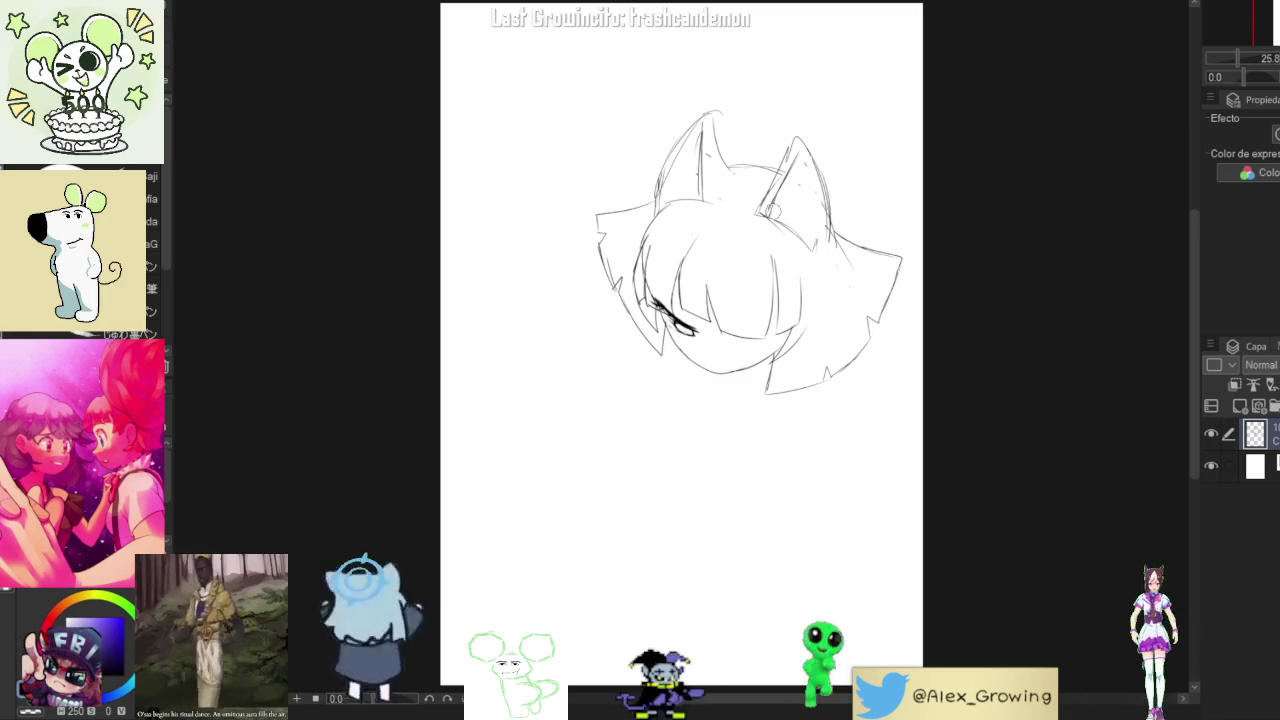
pyautogui.hotkey('ctrl', 'z')
# - Lengthen the right ear's inner line, dot a nose on the face, and trace over the right ear edge
pyautogui.moveTo(758, 214); pyautogui.dragTo(807, 162)
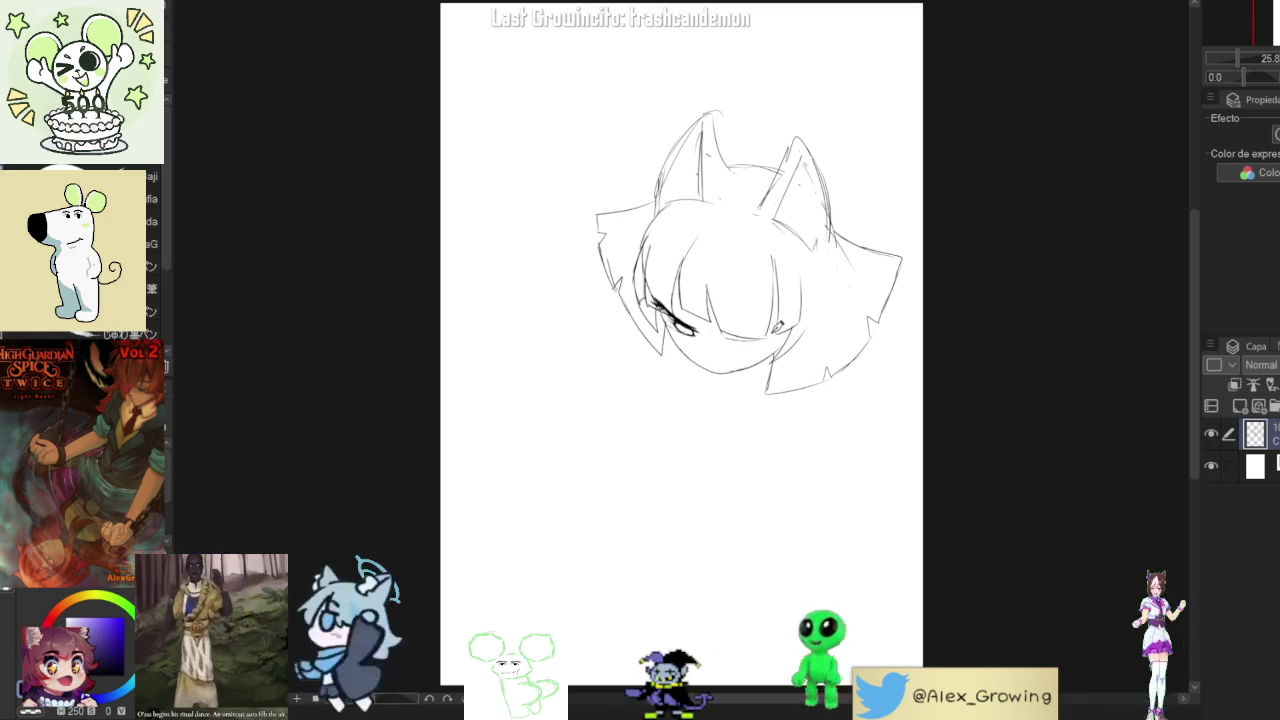
pyautogui.moveTo(717, 328); pyautogui.dragTo(724, 336)
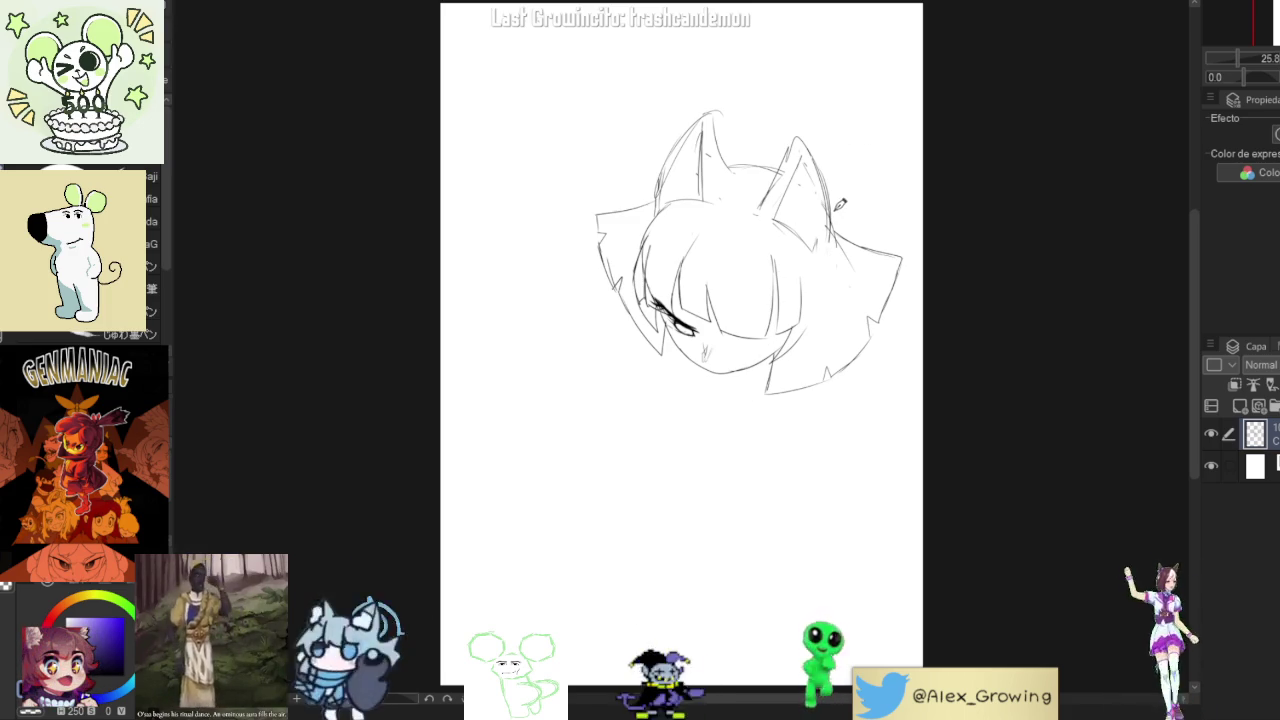
pyautogui.moveTo(838, 200); pyautogui.dragTo(834, 248)
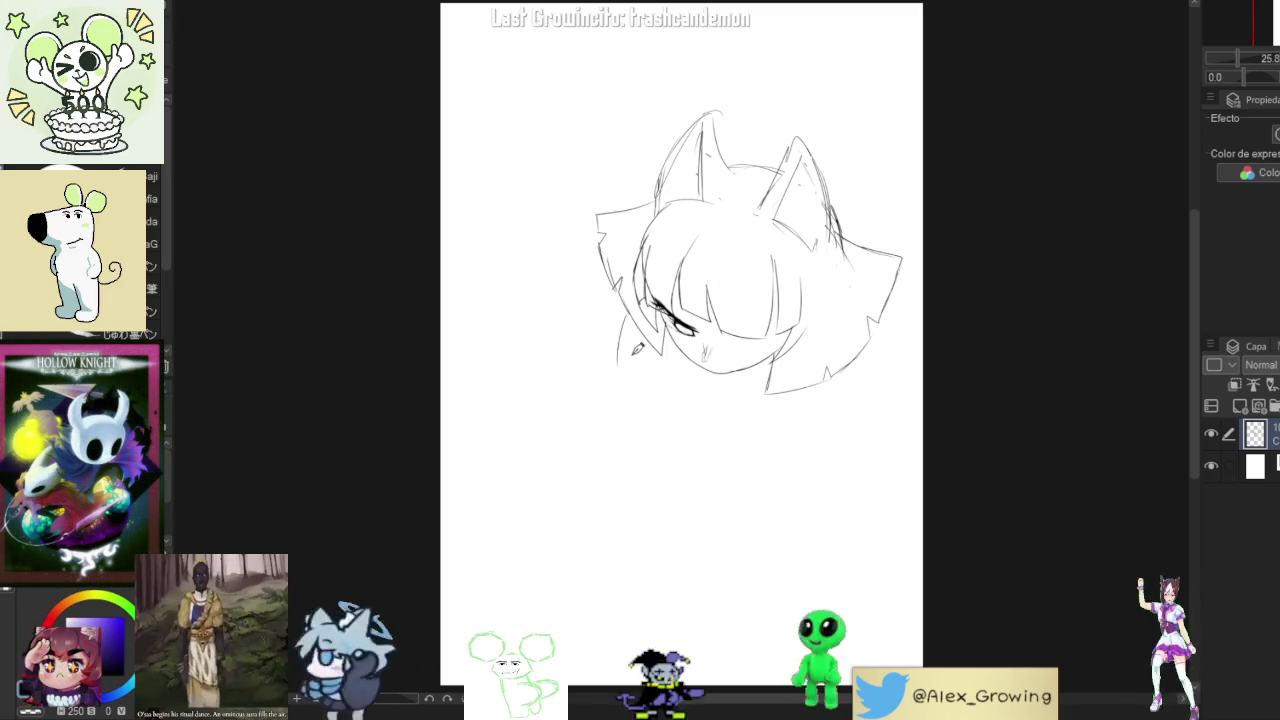
pyautogui.scroll(3, 677, 313)
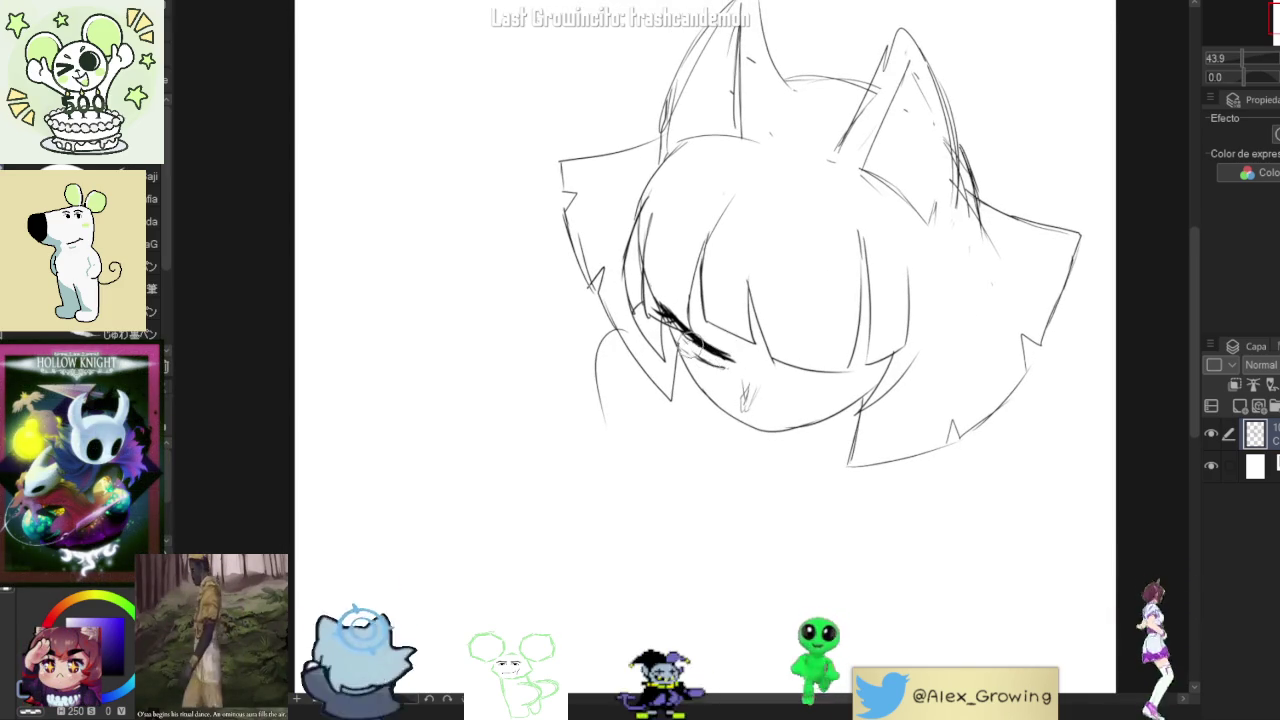
# - Thicken the eyelash stroke and sketch a new curve near the lower face
pyautogui.moveTo(705, 348); pyautogui.dragTo(728, 360)
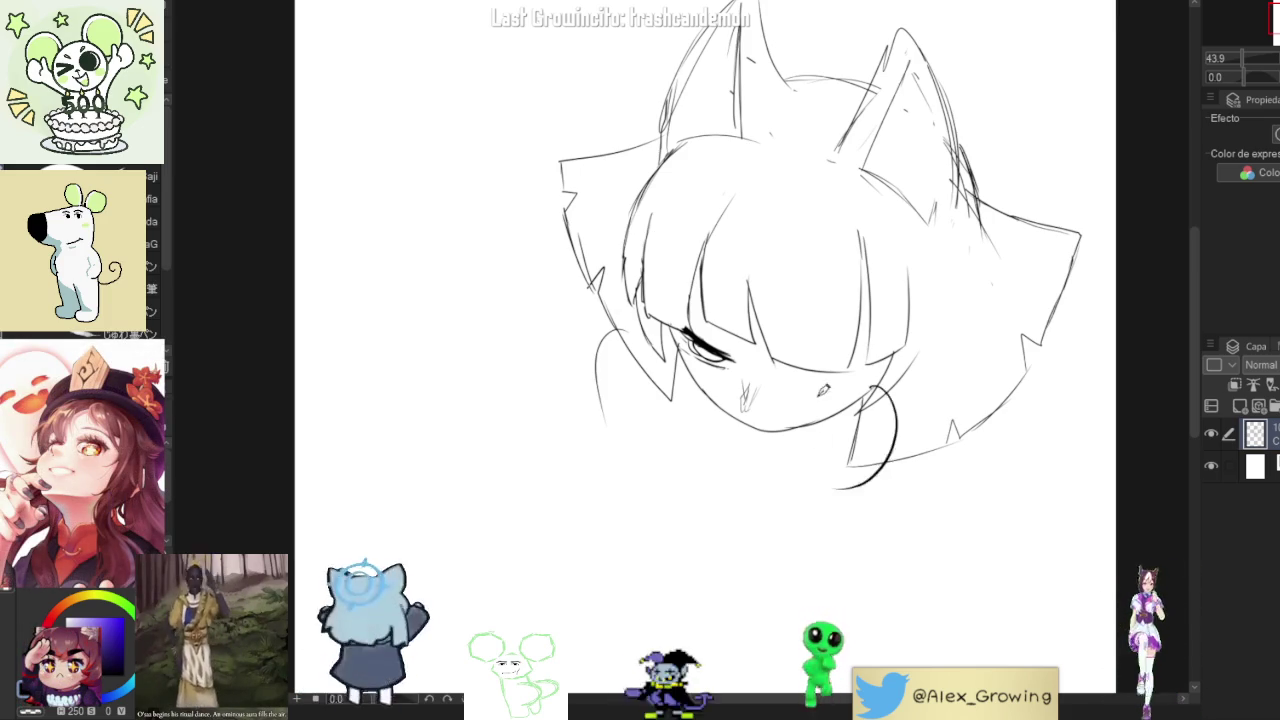
pyautogui.moveTo(610, 322); pyautogui.dragTo(606, 425)
pyautogui.scroll(-3, 626, 443)
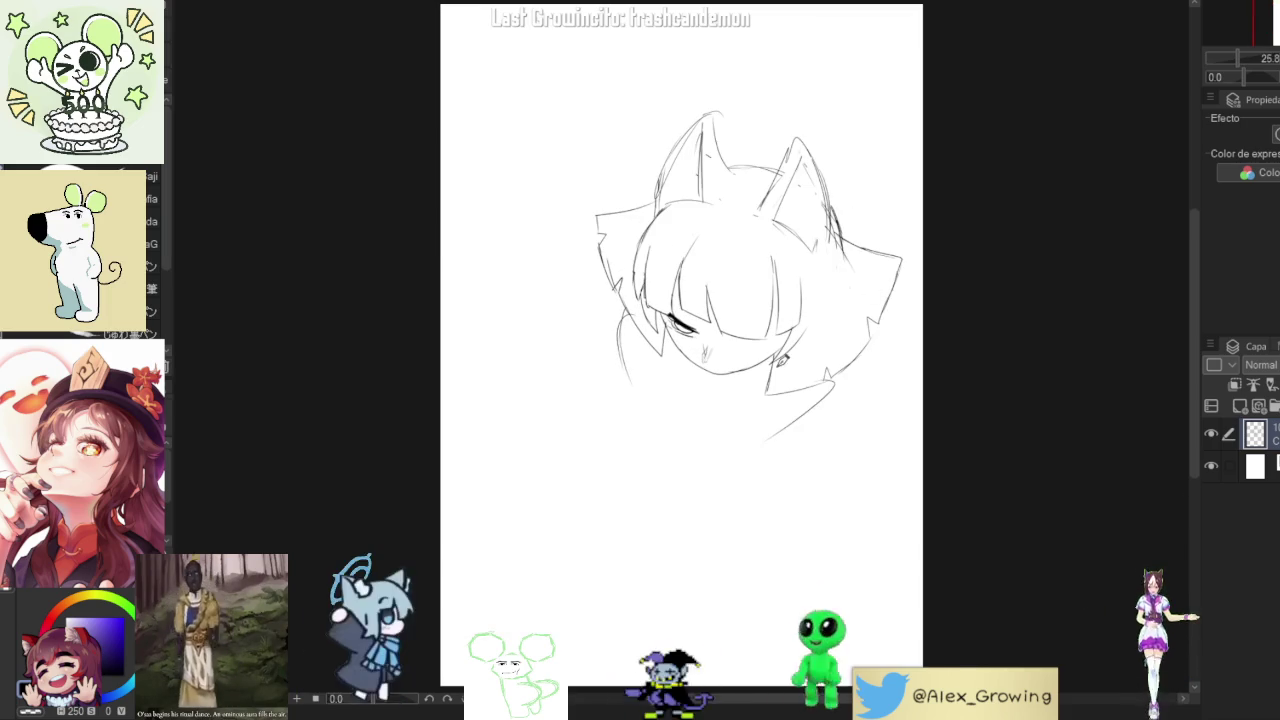
# - Zoom the canvas in to 67.6% around the face and eye
pyautogui.scroll(4, 690, 321)
pyautogui.scroll(1, 690, 321)
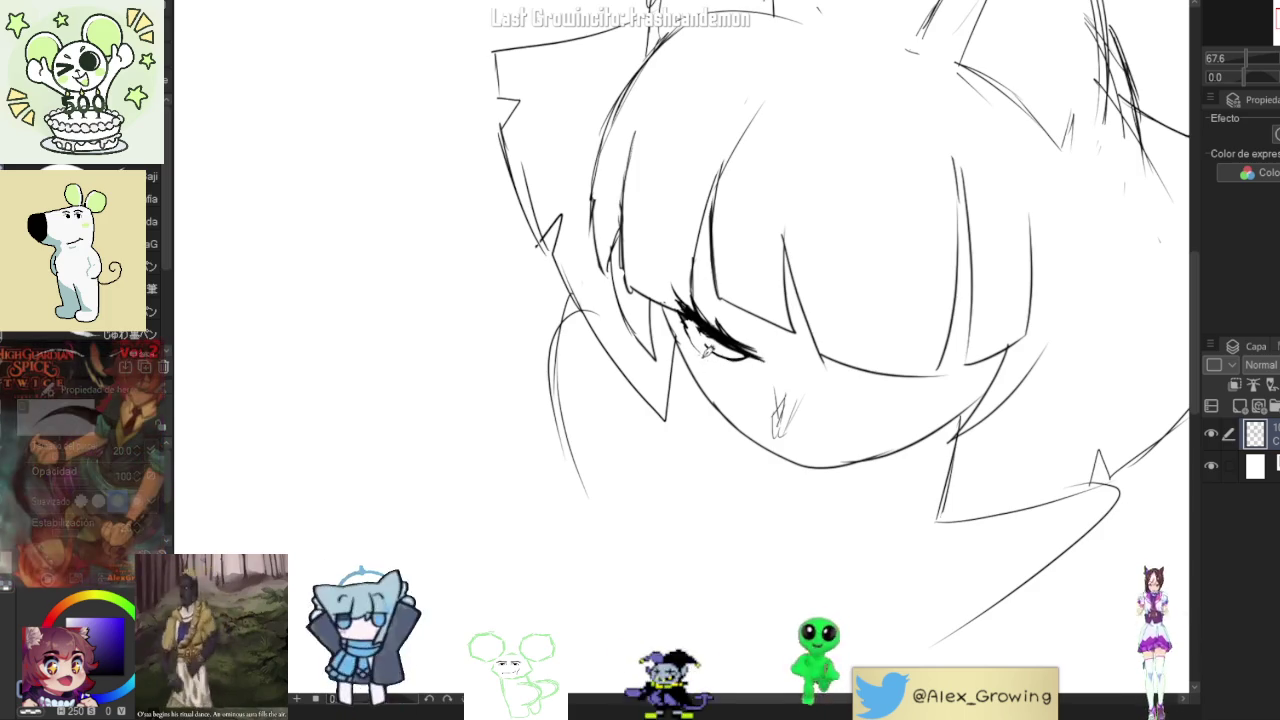
# - Add a dark stroke over the eyelashes of the half-closed eye
pyautogui.moveTo(720, 340)
pyautogui.mouseDown()
pyautogui.moveTo(708, 318)
pyautogui.moveTo(730, 355)
pyautogui.moveTo(766, 355)
pyautogui.moveTo(763, 330)
pyautogui.mouseUp()
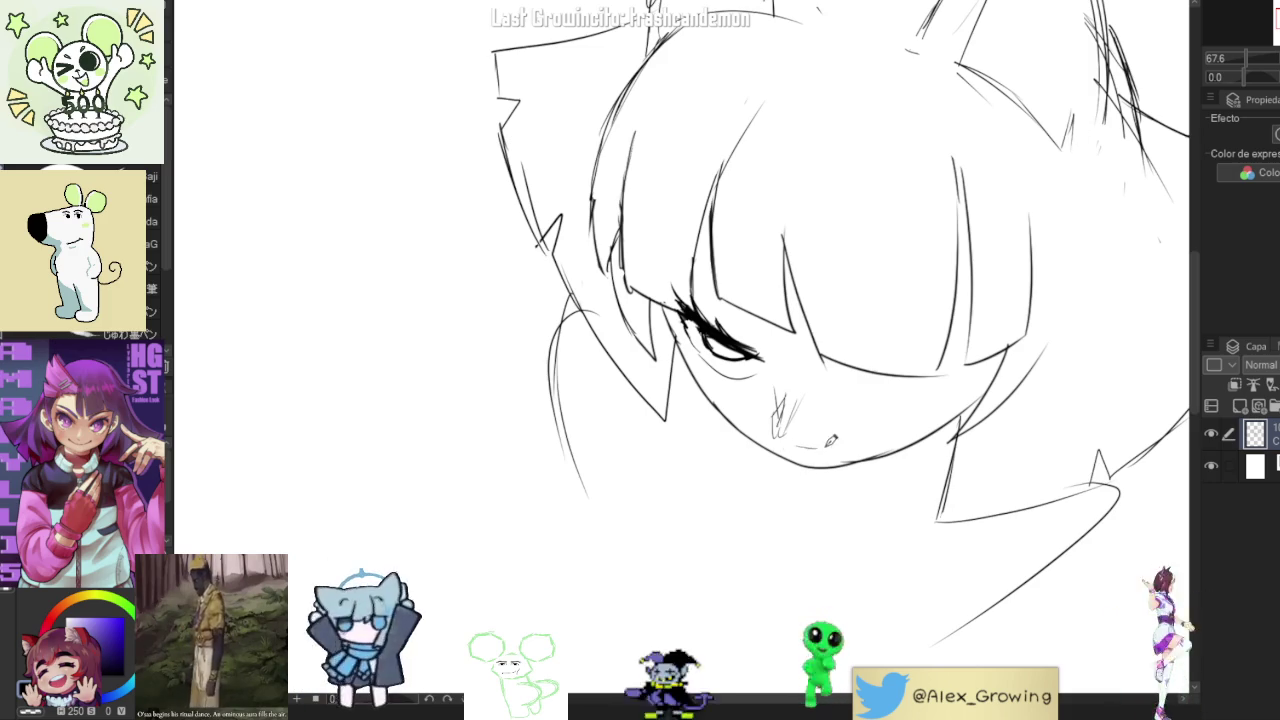
# - Add a small curled stroke beside the mouth and reframe the view on the upright head
pyautogui.moveTo(781, 432); pyautogui.dragTo(792, 442)
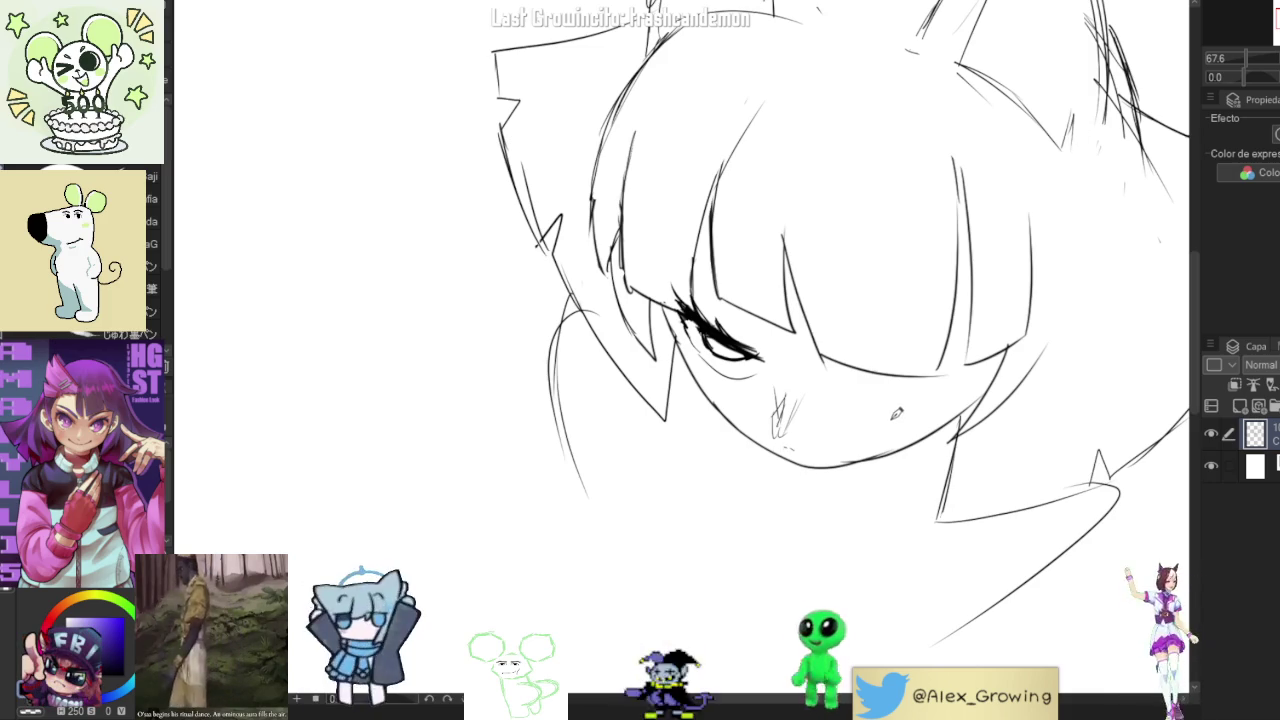
pyautogui.moveTo(895, 413); pyautogui.dragTo(955, 322)
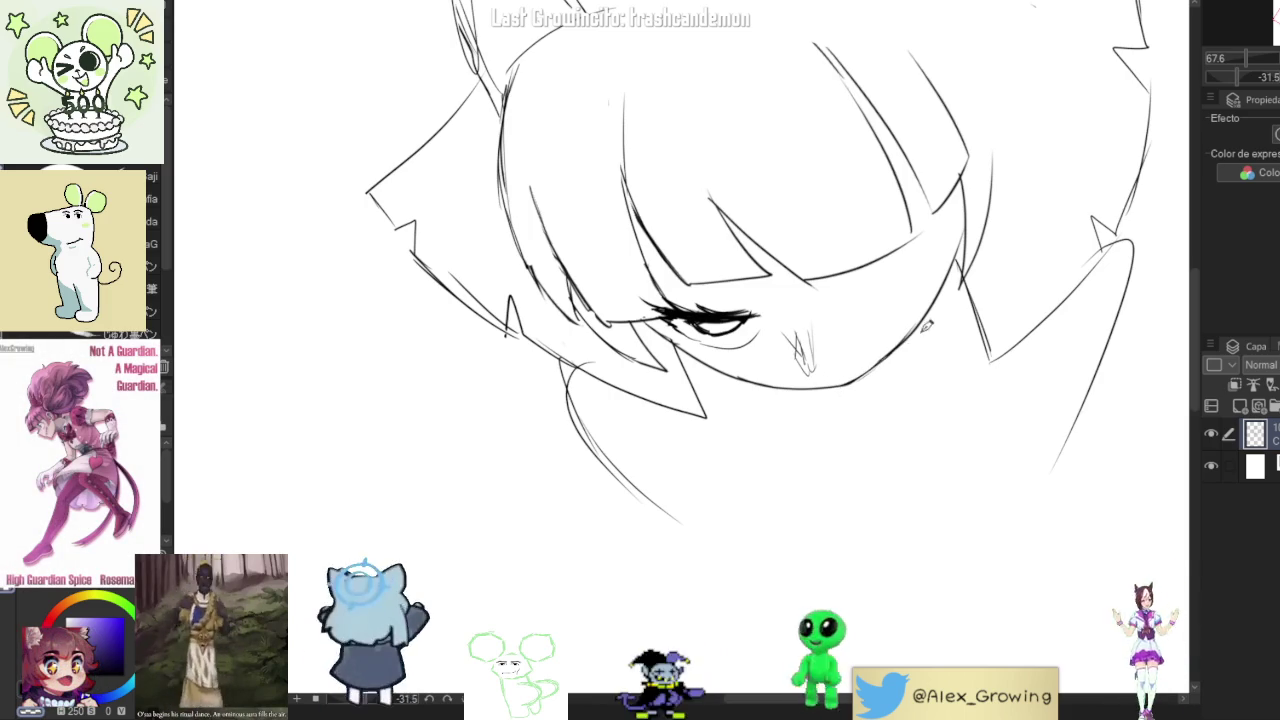
pyautogui.hotkey('ctrl', '0')
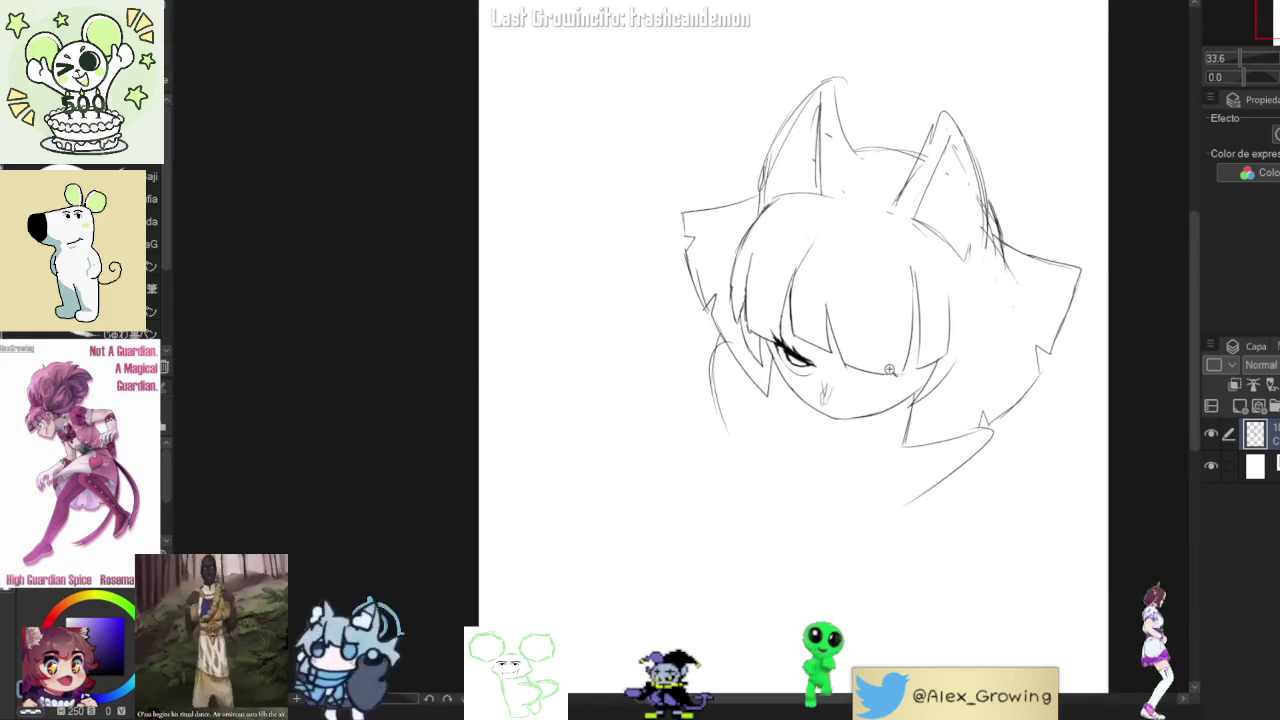
pyautogui.scroll(-3, 884, 369)
pyautogui.moveTo(884, 369); pyautogui.dragTo(589, 432)
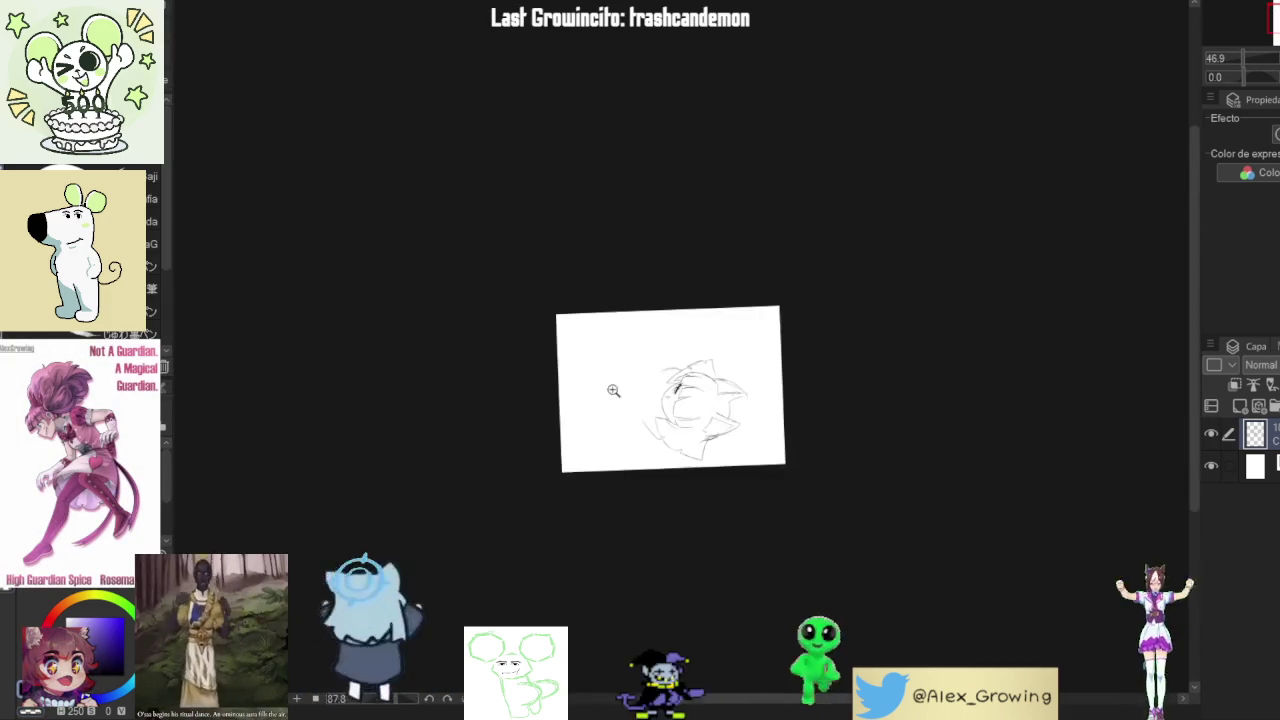
pyautogui.scroll(5, 589, 432)
pyautogui.moveTo(705, 398); pyautogui.dragTo(682, 385)
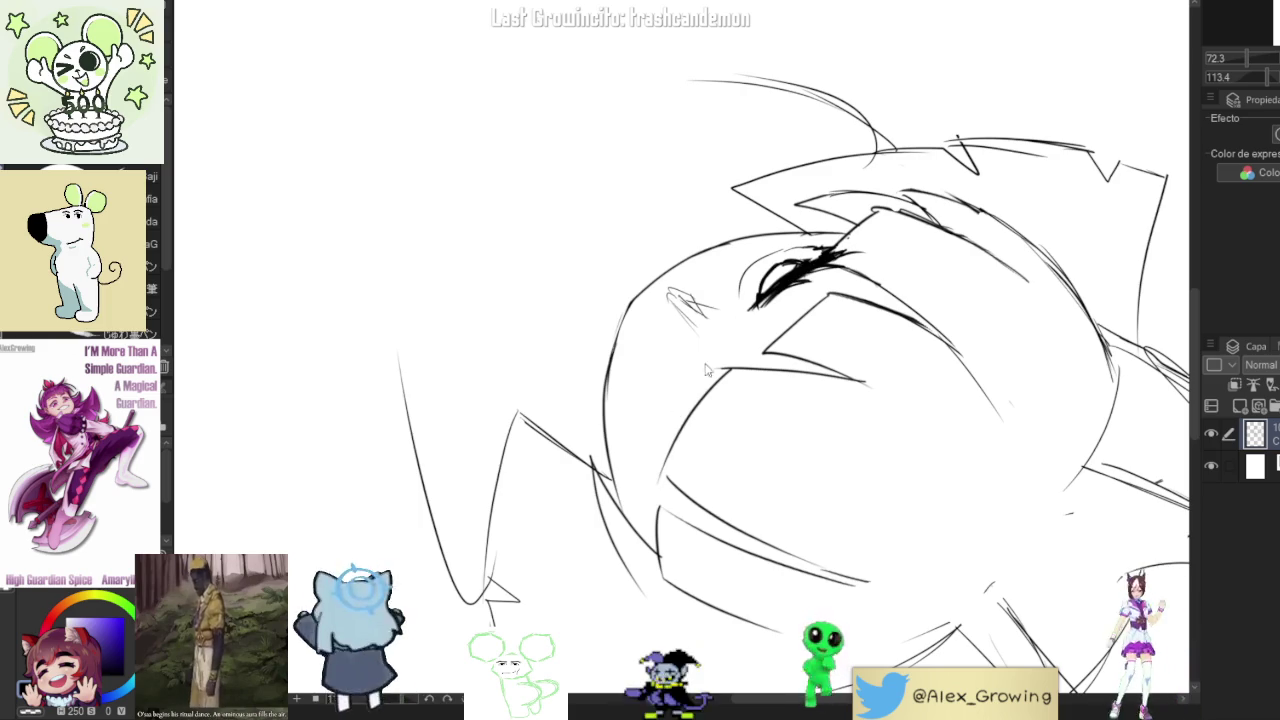
# - Undo the thin eye stroke and redraw the left eye's lash line darker and thicker
pyautogui.hotkey('ctrl', 'z')
pyautogui.moveTo(698, 362)
pyautogui.mouseDown()
pyautogui.moveTo(646, 472)
pyautogui.moveTo(694, 374)
pyautogui.moveTo(663, 430)
pyautogui.mouseUp()
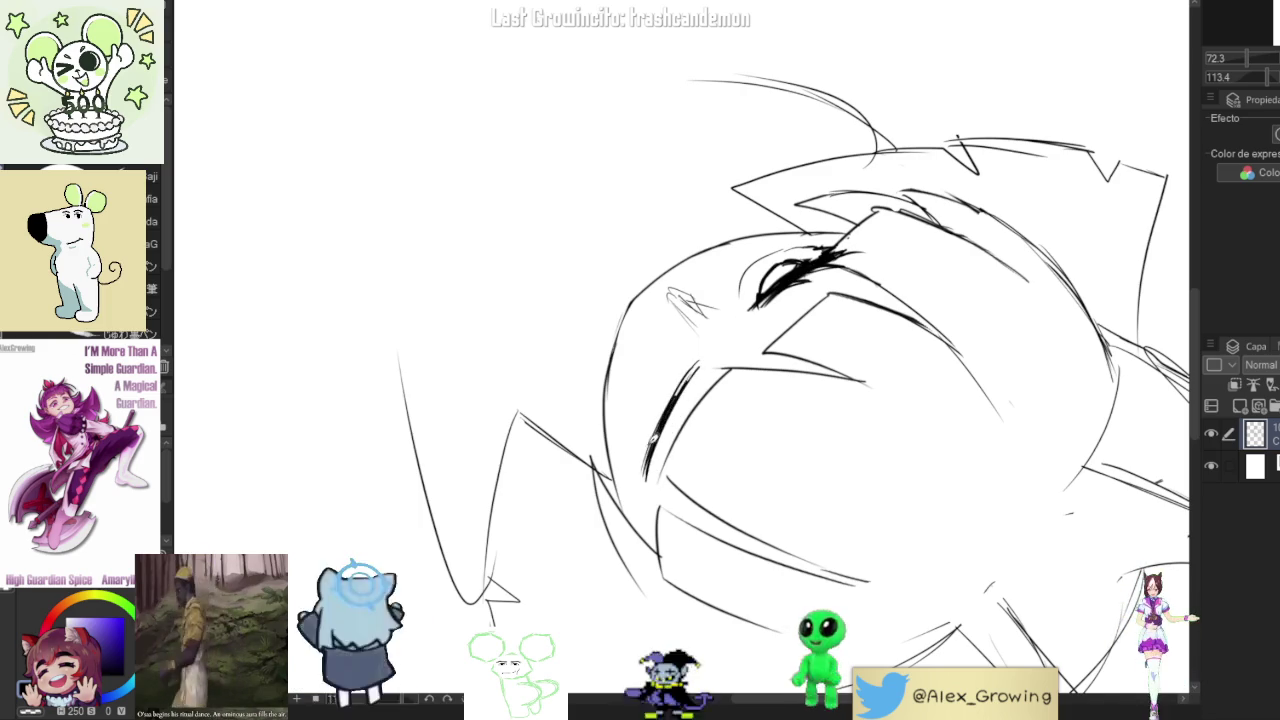
pyautogui.moveTo(690, 368); pyautogui.dragTo(646, 464)
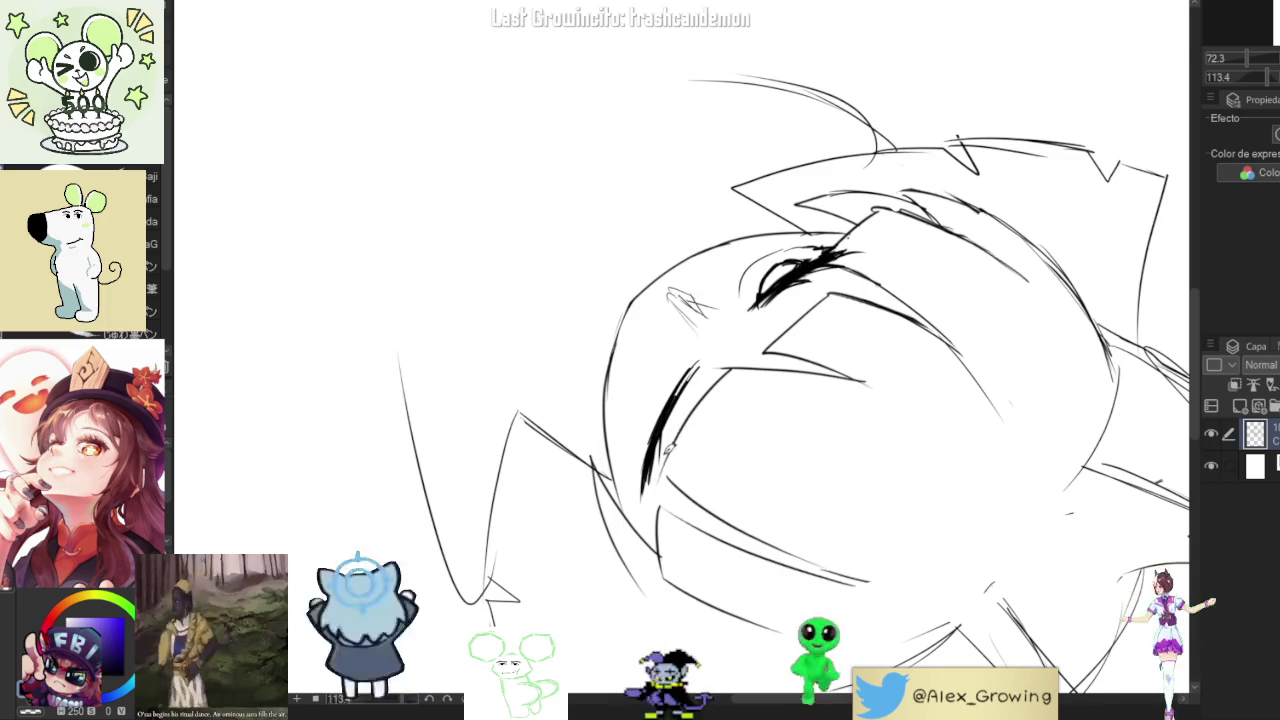
pyautogui.moveTo(657, 462); pyautogui.dragTo(777, 318)
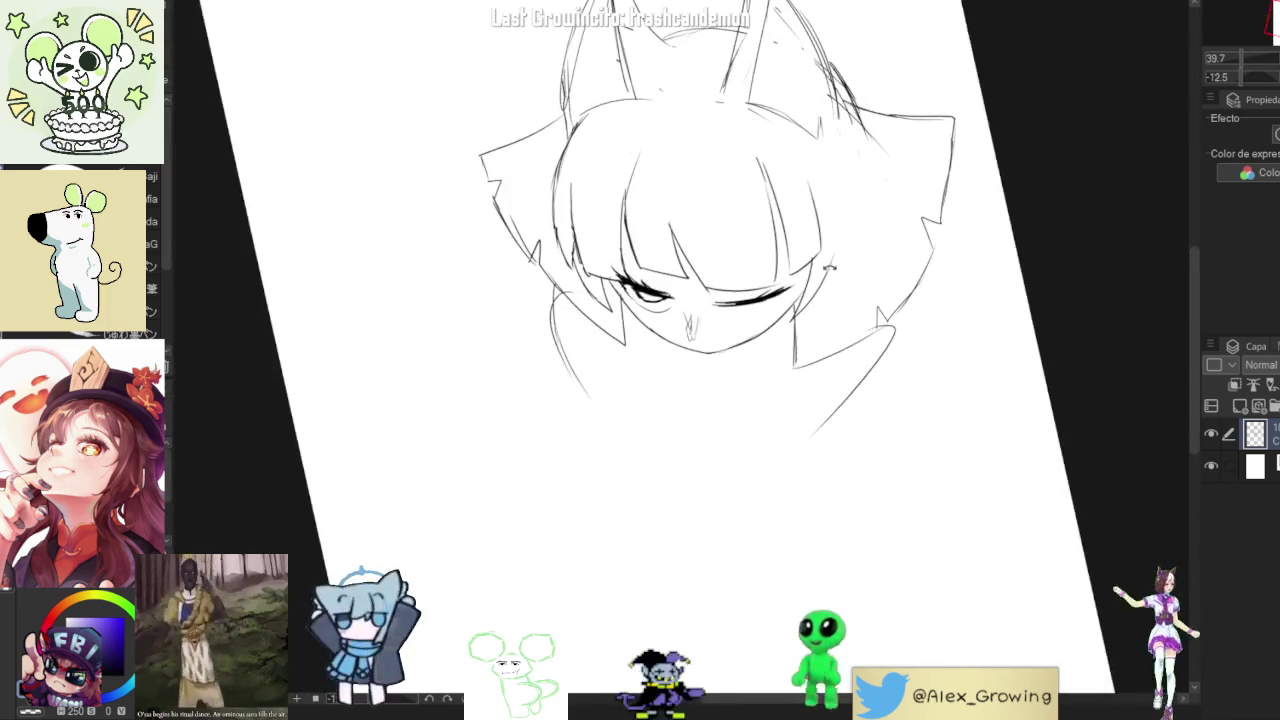
pyautogui.scroll(3, 777, 318)
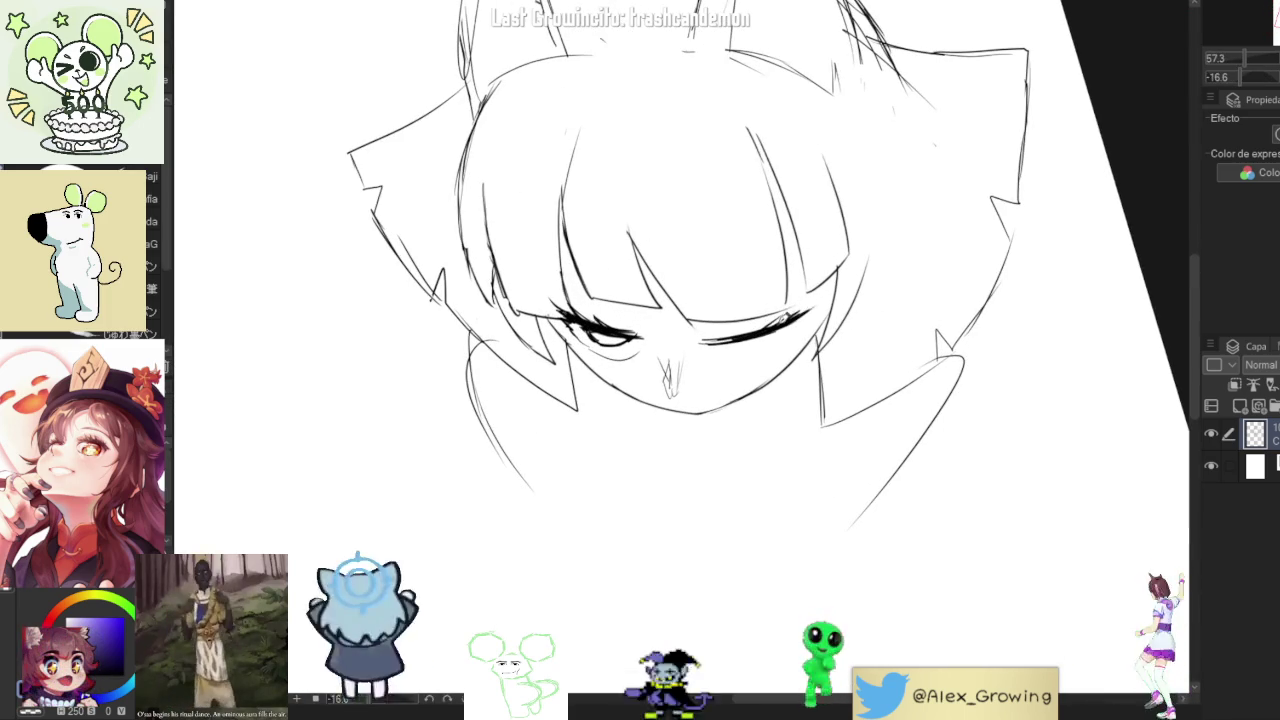
pyautogui.scroll(-5, 768, 322)
pyautogui.moveTo(768, 322)
pyautogui.mouseDown()
pyautogui.moveTo(778, 438)
pyautogui.moveTo(826, 282)
pyautogui.mouseUp()
pyautogui.scroll(5, 778, 438)
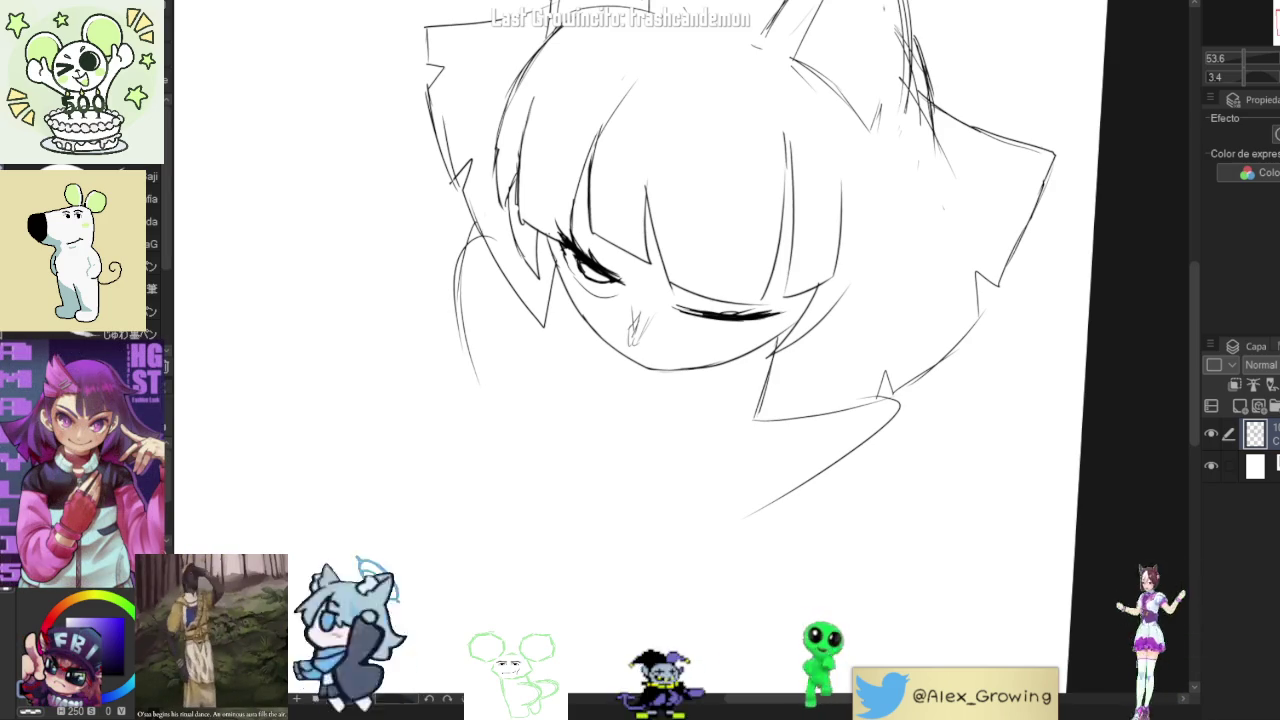
# - Straighten the view, then ink small marks along the eye line and a lower lid under the right eye
pyautogui.scroll(-2, 848, 430)
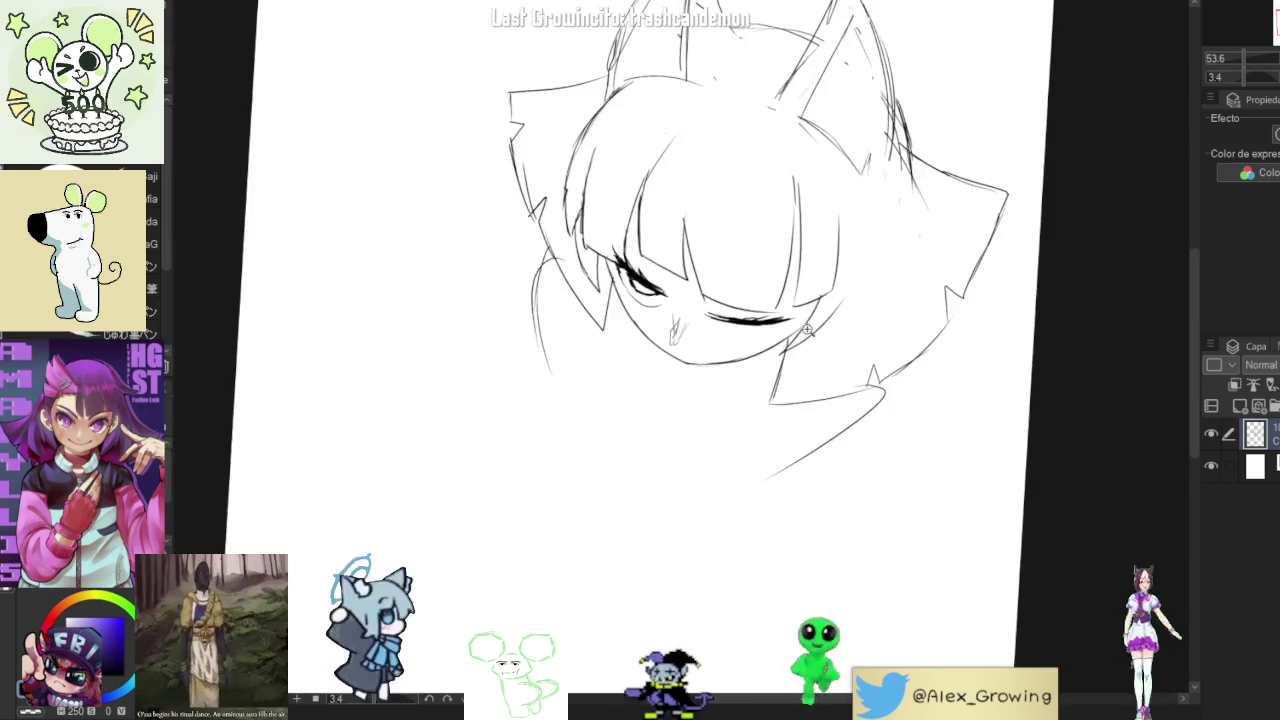
pyautogui.scroll(1, 848, 430)
pyautogui.scroll(3, 848, 430)
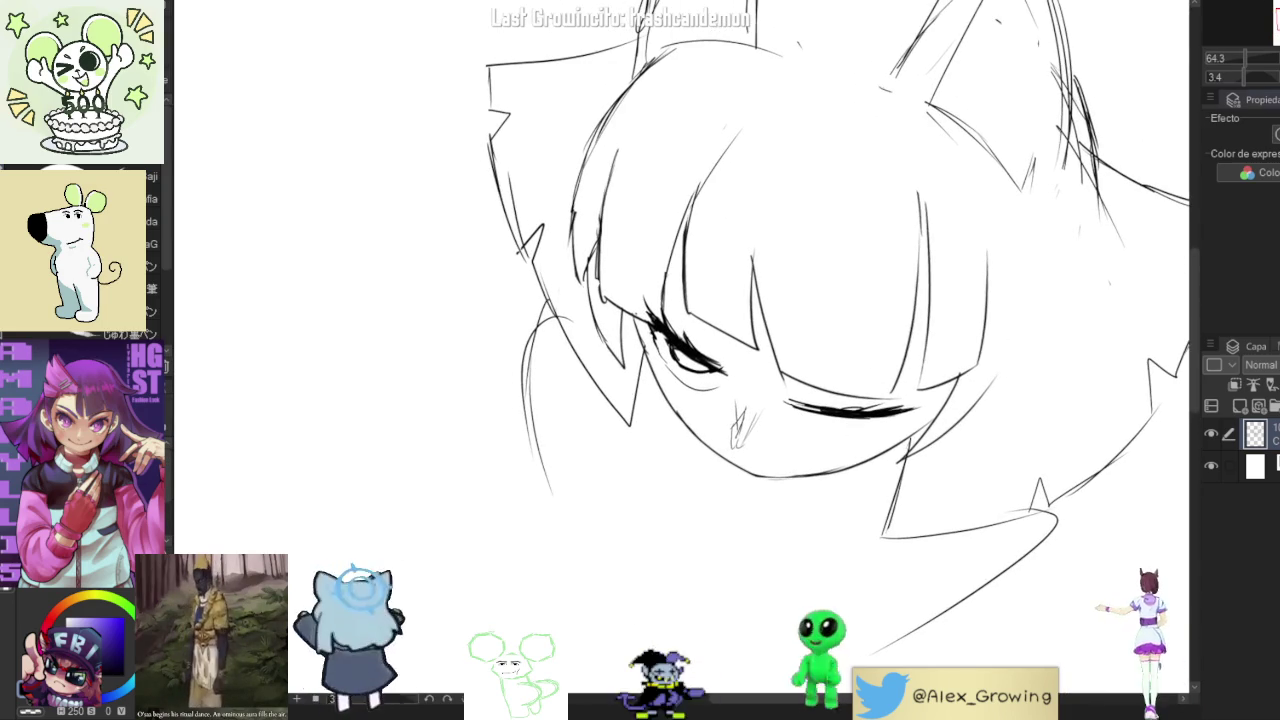
pyautogui.moveTo(970, 218); pyautogui.dragTo(903, 357)
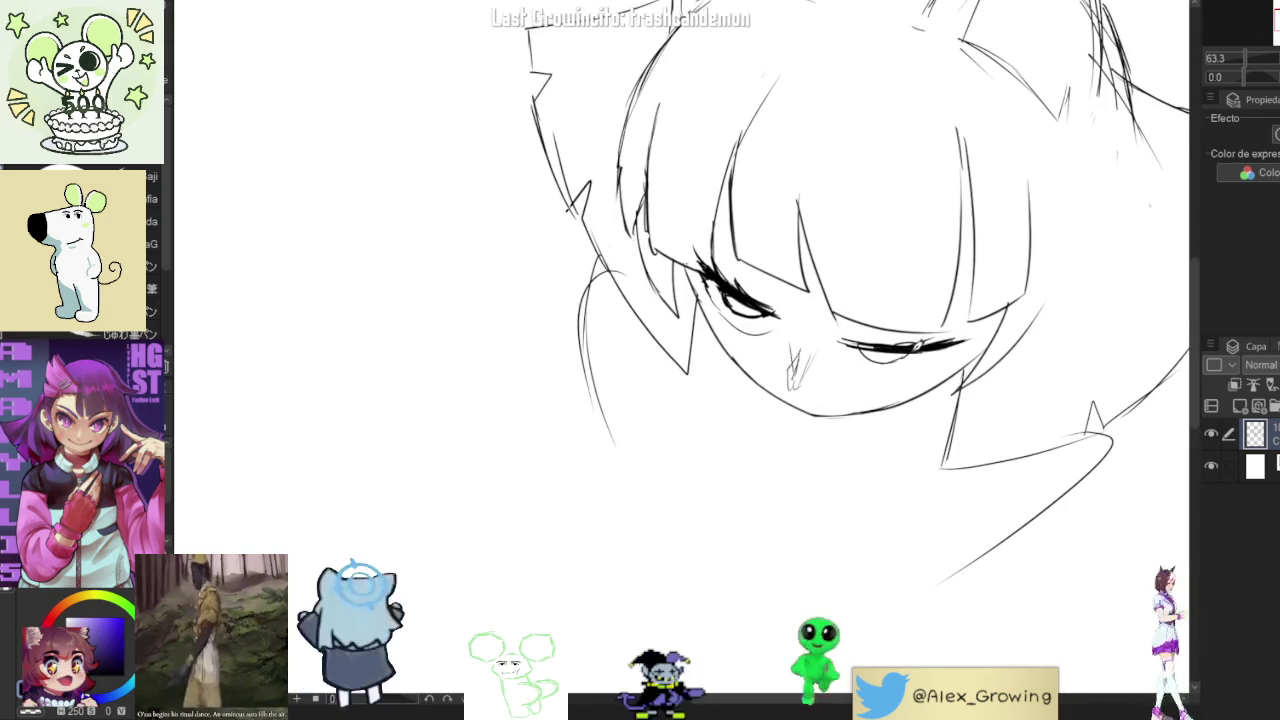
pyautogui.moveTo(895, 354)
pyautogui.mouseDown()
pyautogui.moveTo(868, 351)
pyautogui.moveTo(856, 376)
pyautogui.mouseUp()
pyautogui.moveTo(948, 352); pyautogui.dragTo(924, 366)
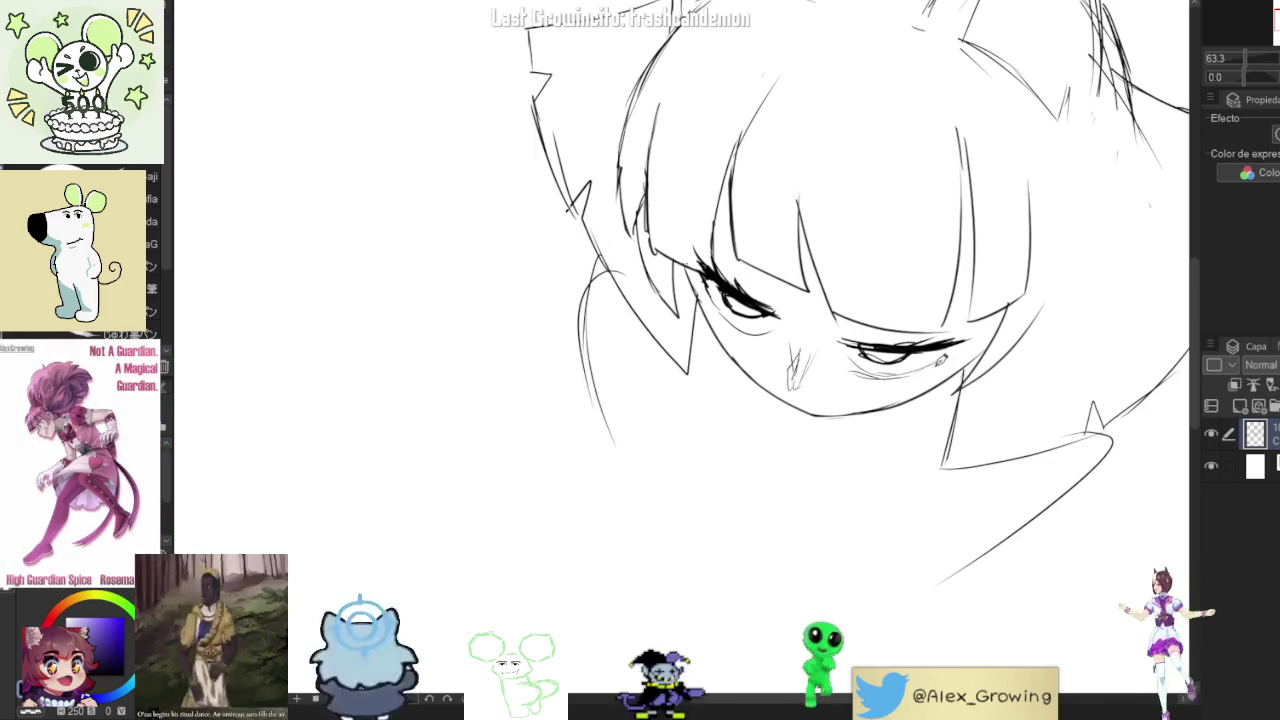
pyautogui.scroll(-3, 842, 411)
pyautogui.scroll(1, 842, 411)
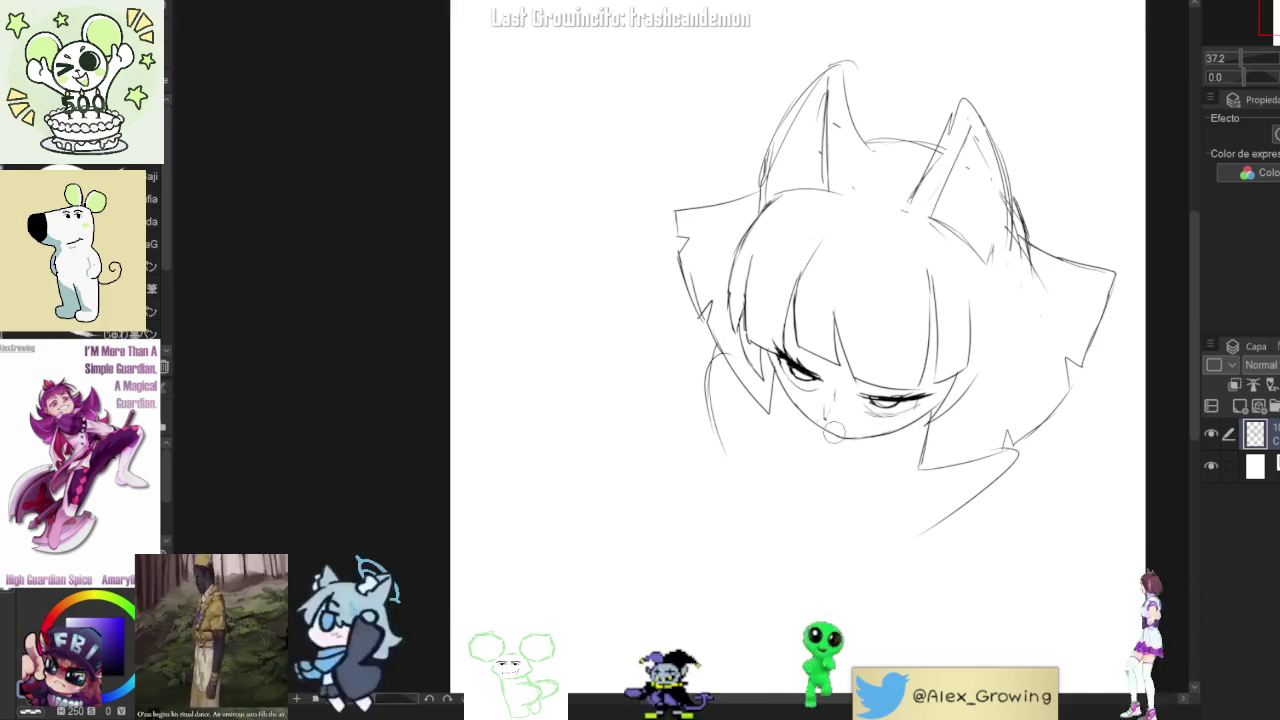
pyautogui.moveTo(853, 436); pyautogui.dragTo(890, 372)
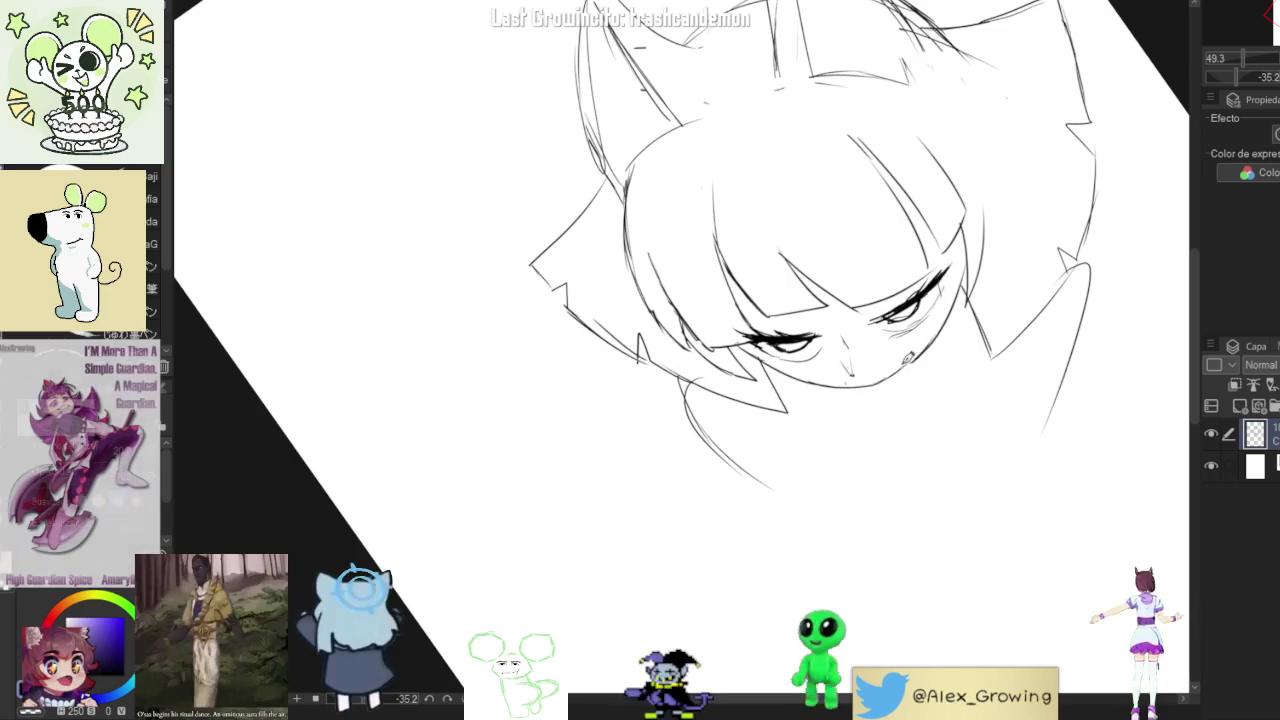
pyautogui.moveTo(909, 361); pyautogui.dragTo(958, 412)
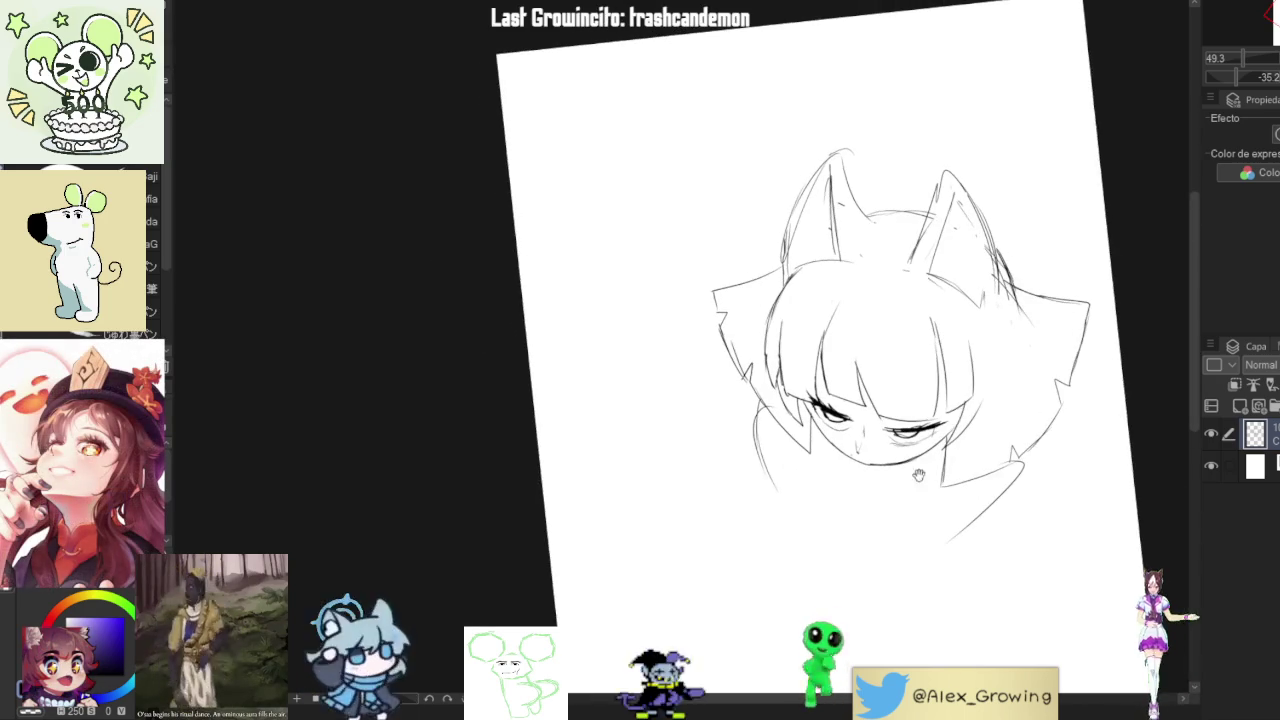
pyautogui.hotkey('ctrl', '0')
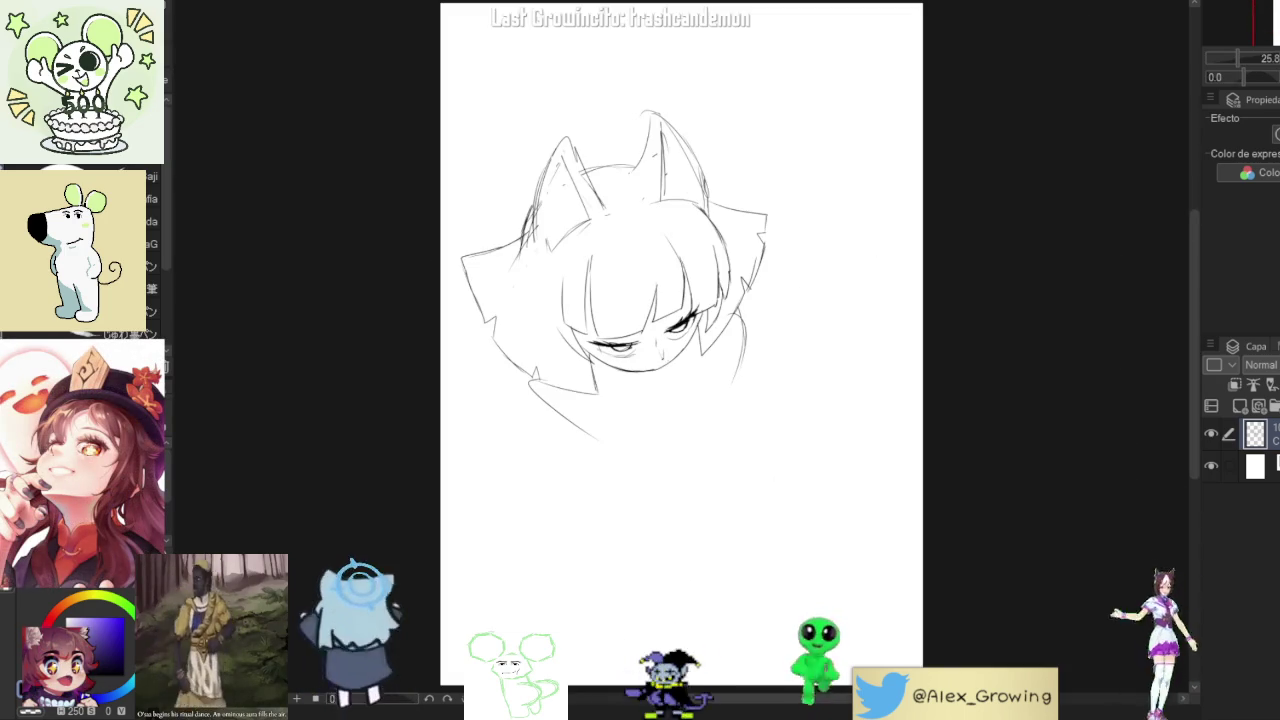
pyautogui.moveTo(900, 360); pyautogui.dragTo(1032, 360)
pyautogui.scroll(3, 906, 420)
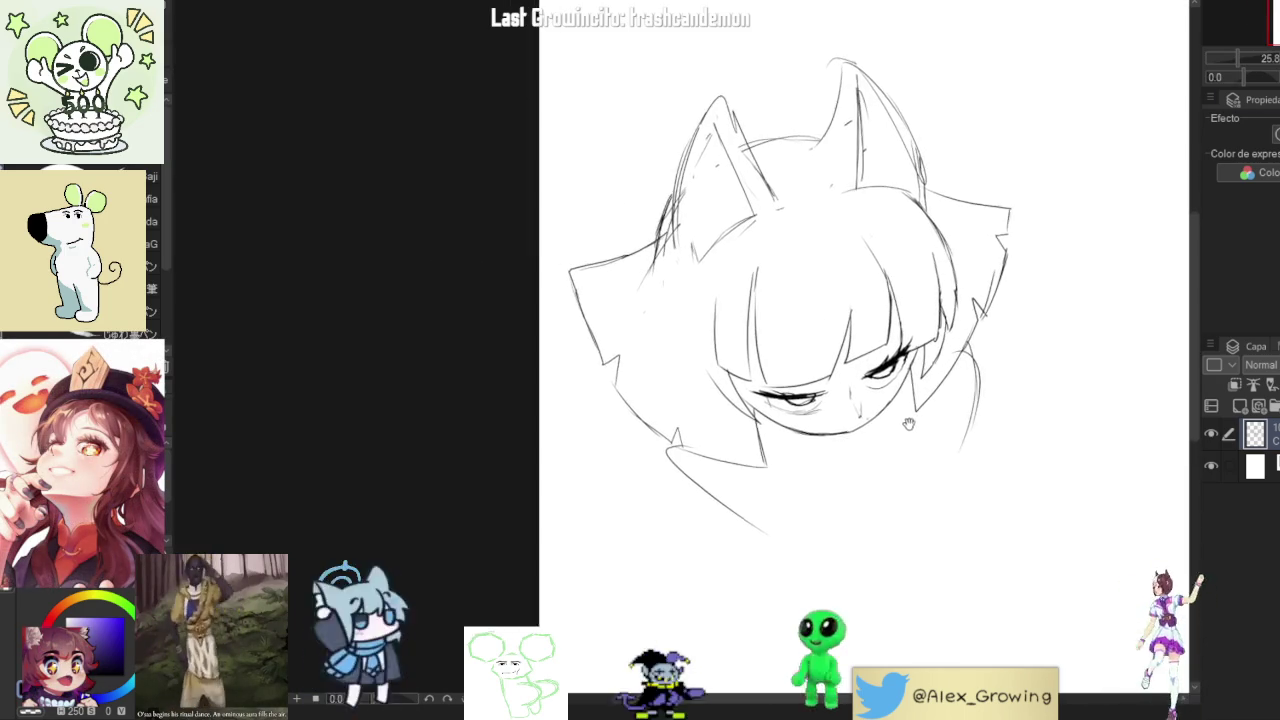
pyautogui.press(']')
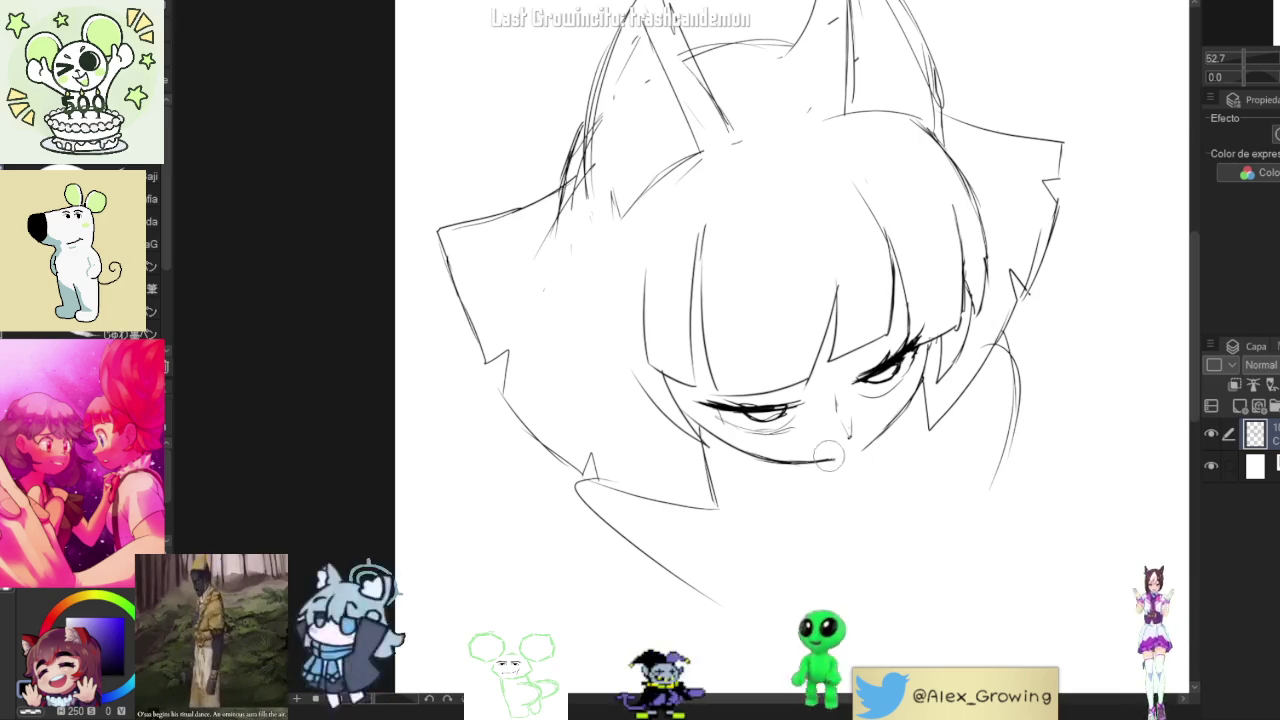
pyautogui.scroll(-3, 898, 425)
pyautogui.moveTo(889, 486); pyautogui.dragTo(969, 343)
pyautogui.scroll(3, 971, 486)
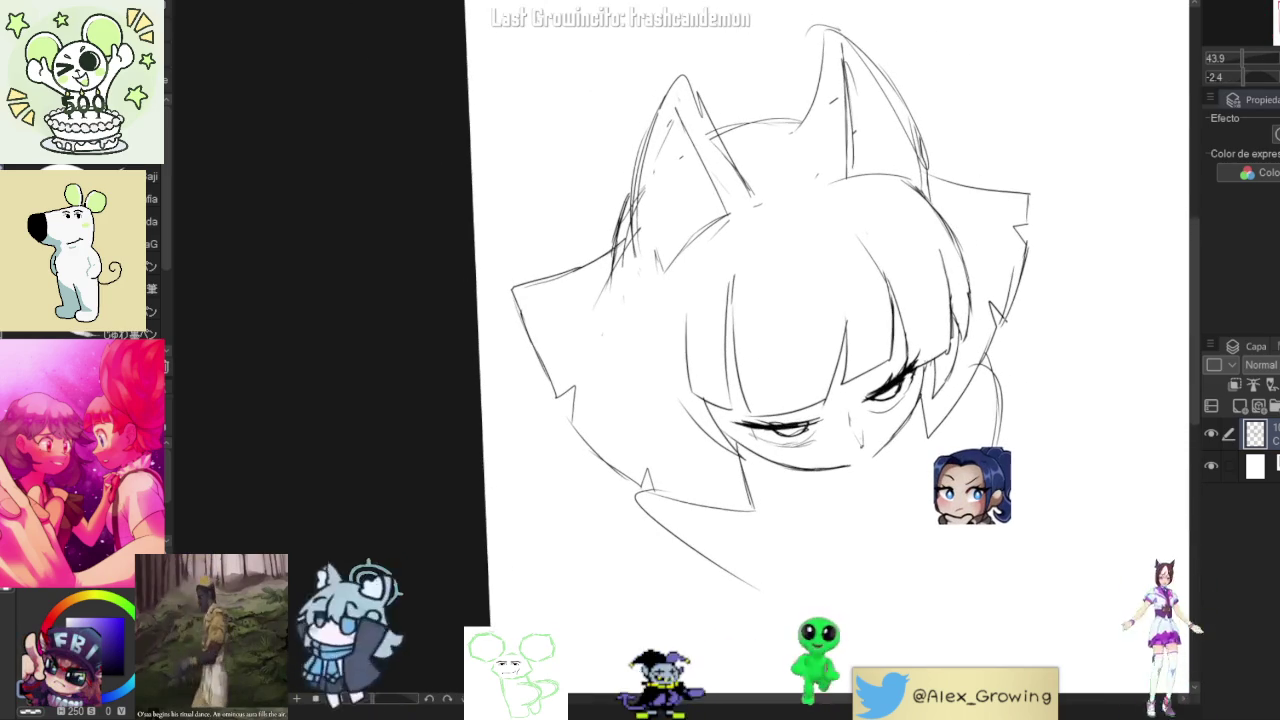
pyautogui.hotkey('ctrl', '0')
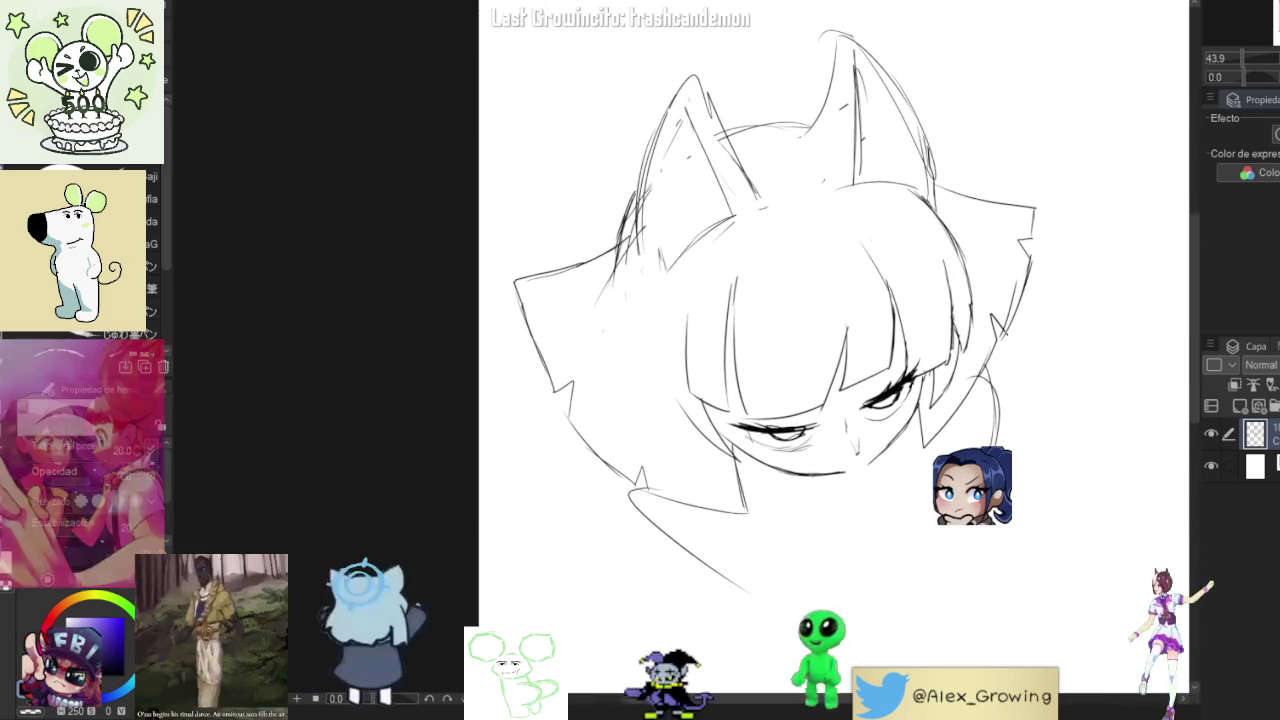
pyautogui.hotkey('ctrl', '0')
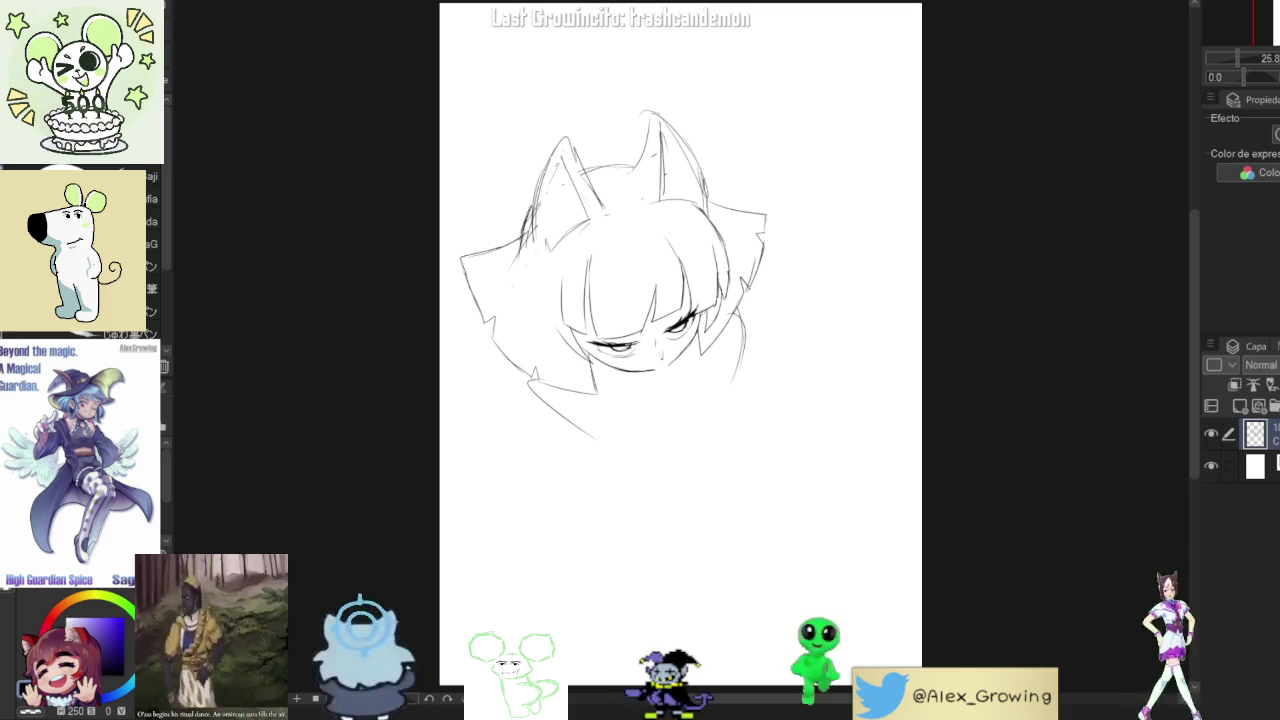
# - Mirror the canvas, add a new raster layer, hide the head sketch layer and begin sketching
pyautogui.press('h')
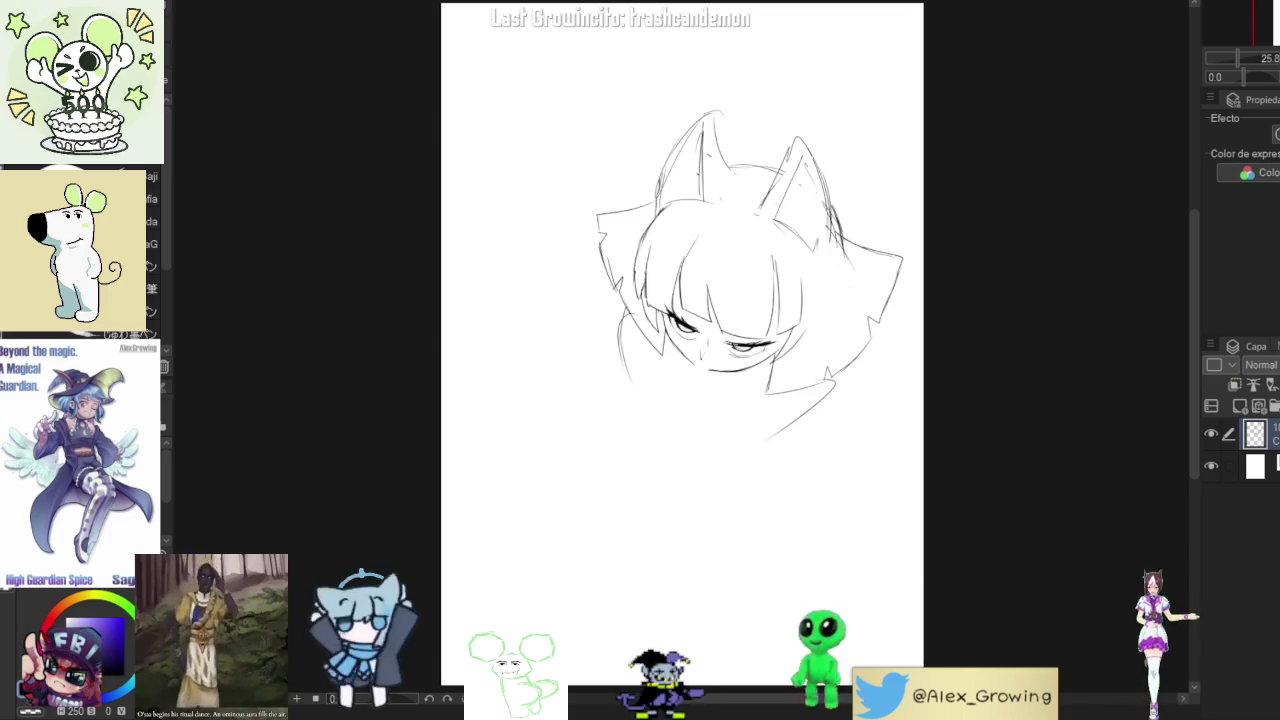
pyautogui.click(1239, 406)
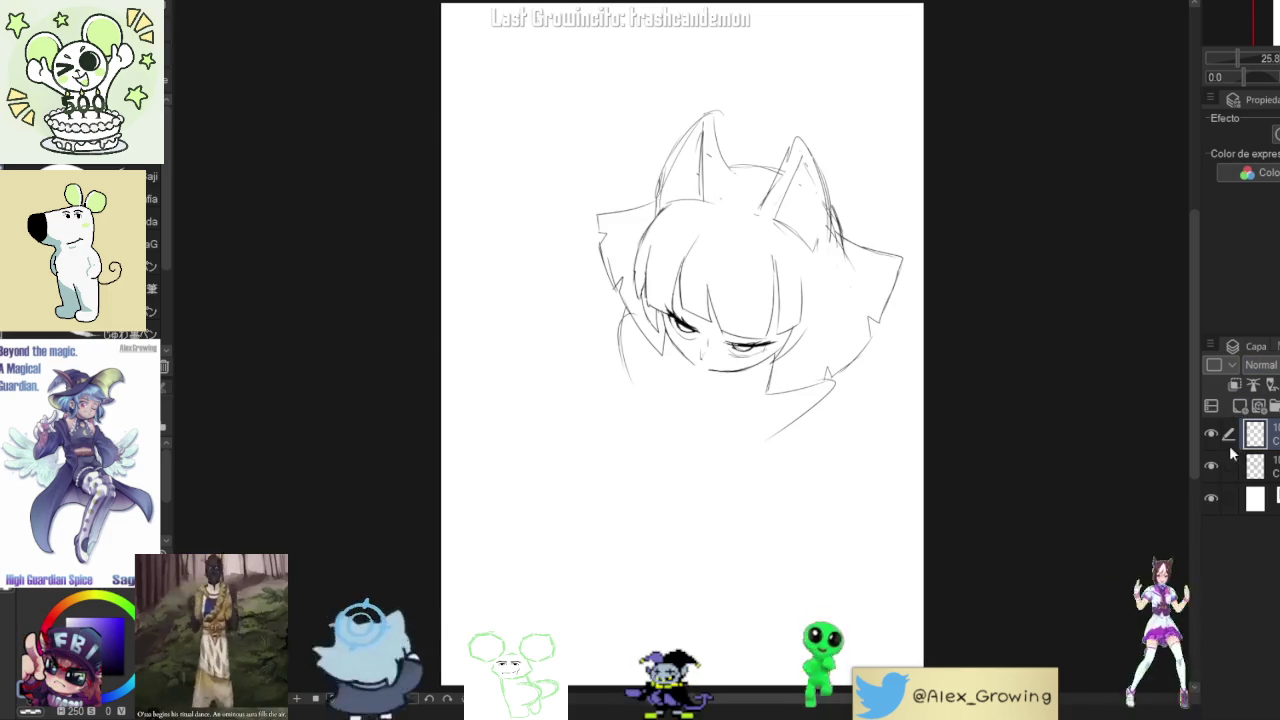
pyautogui.click(1211, 465)
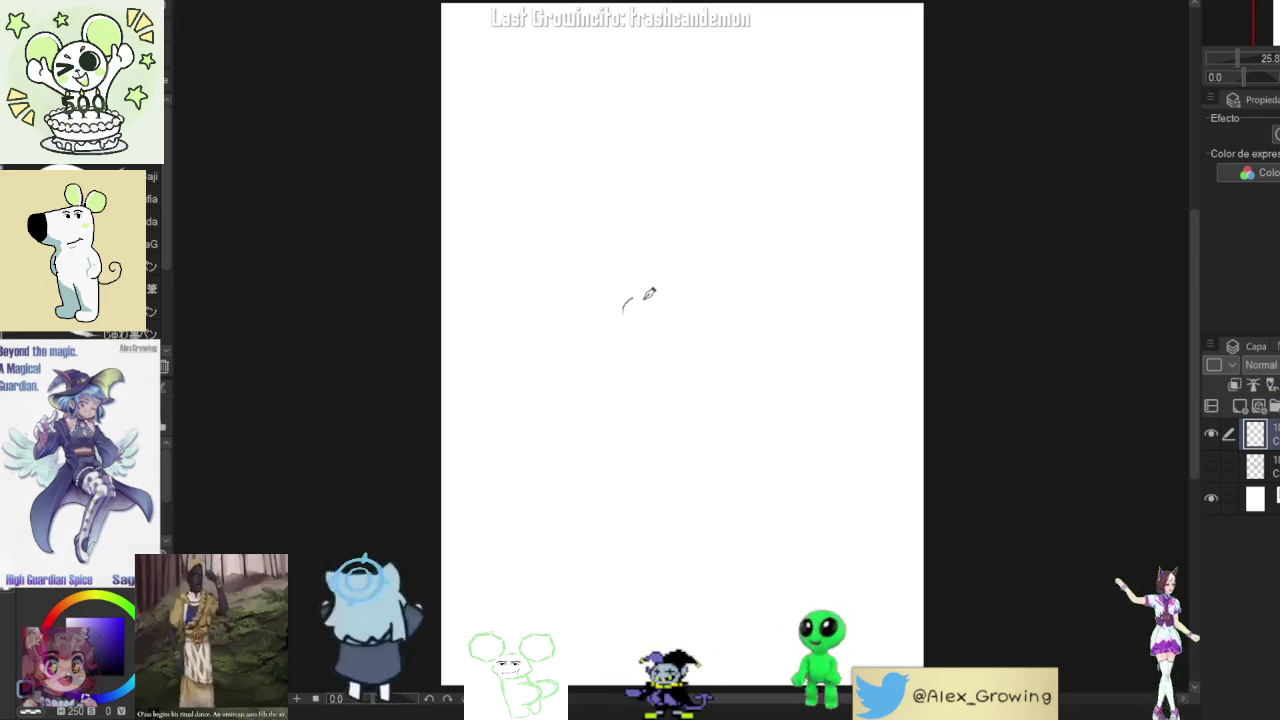
pyautogui.moveTo(690, 305); pyautogui.dragTo(702, 317)
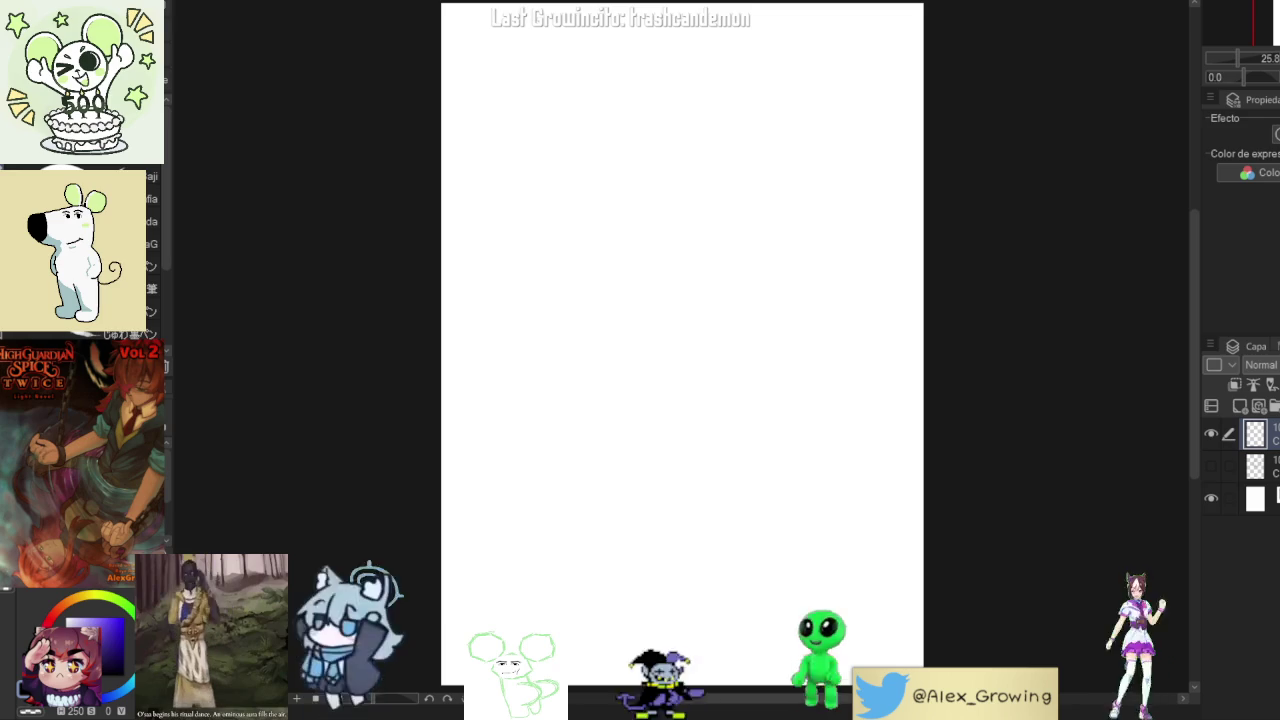
# - Sketch the new head's ear arc, jaw and chin curve, and a small eye oval
pyautogui.moveTo(537, 365); pyautogui.dragTo(568, 316)
pyautogui.hotkey('ctrl', 'z')
pyautogui.moveTo(528, 355); pyautogui.dragTo(566, 340)
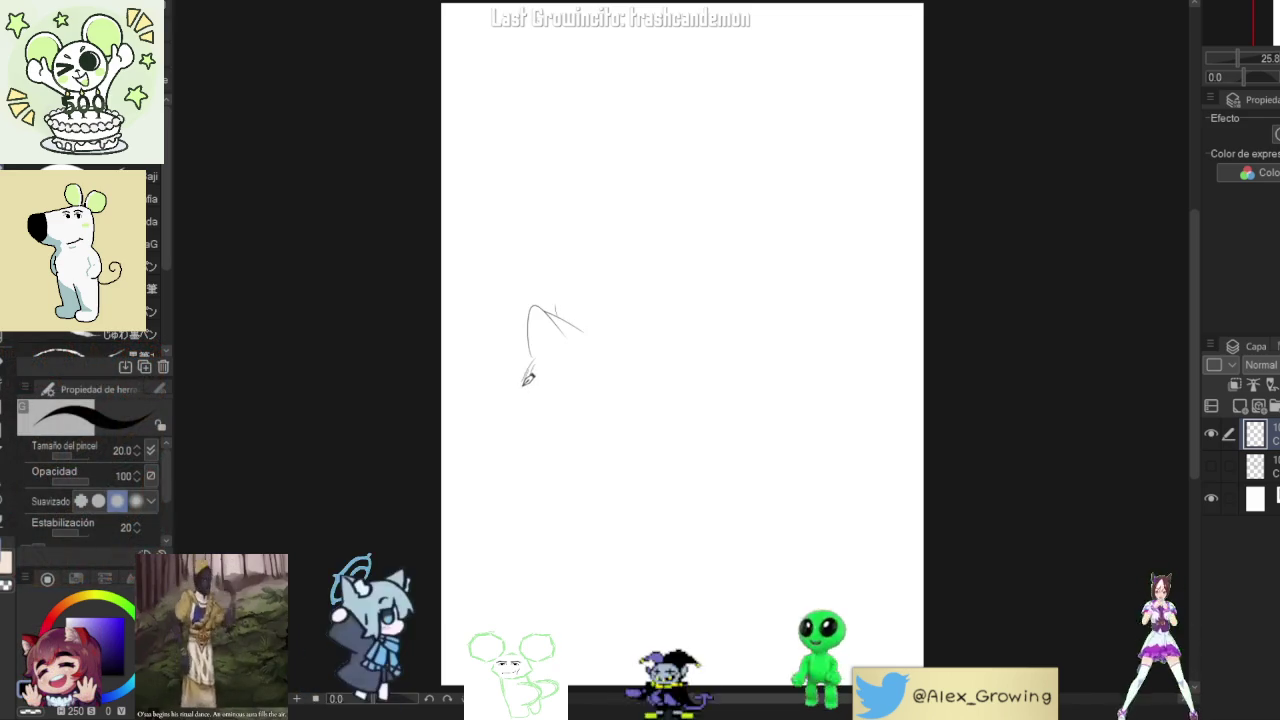
pyautogui.moveTo(532, 362)
pyautogui.mouseDown()
pyautogui.moveTo(524, 398)
pyautogui.moveTo(550, 380)
pyautogui.moveTo(650, 392)
pyautogui.mouseUp()
pyautogui.moveTo(560, 418); pyautogui.dragTo(548, 420)
pyautogui.moveTo(590, 422); pyautogui.dragTo(600, 412)
pyautogui.hotkey('ctrl', 'z')
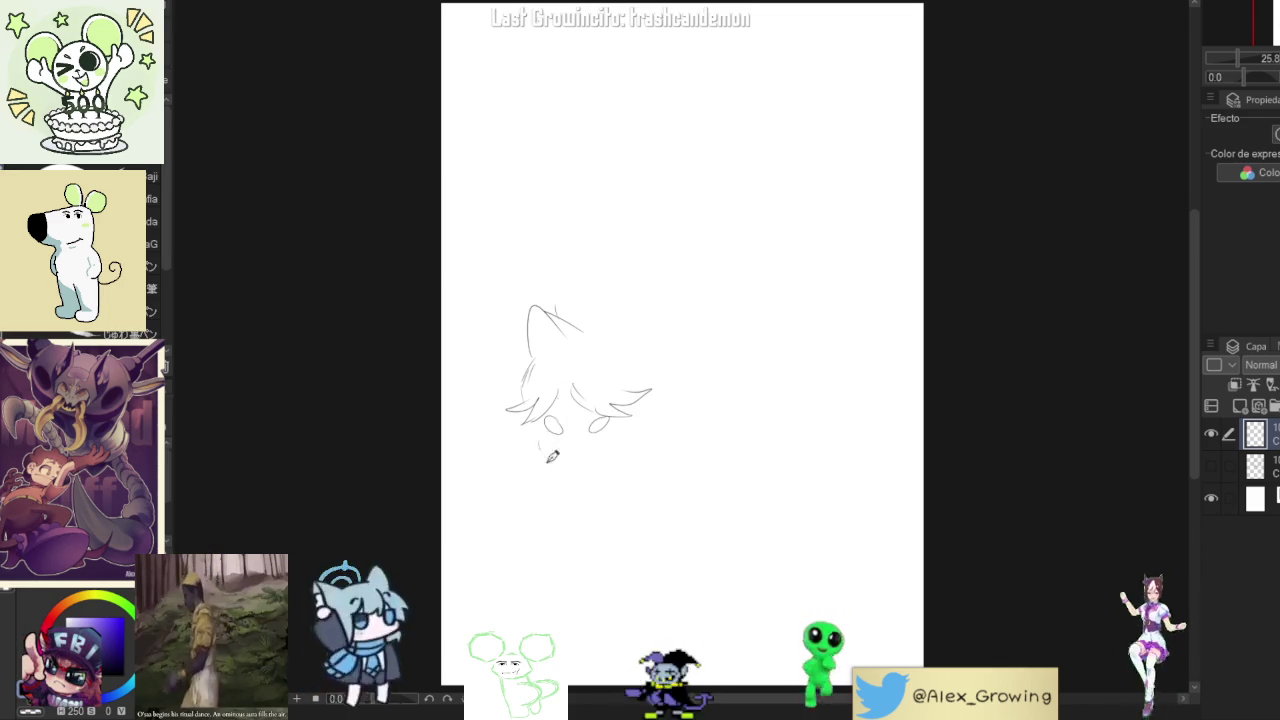
# - Add a second small oval and a pupil inside the right eye, removing stray strokes
pyautogui.moveTo(545, 440); pyautogui.dragTo(560, 440)
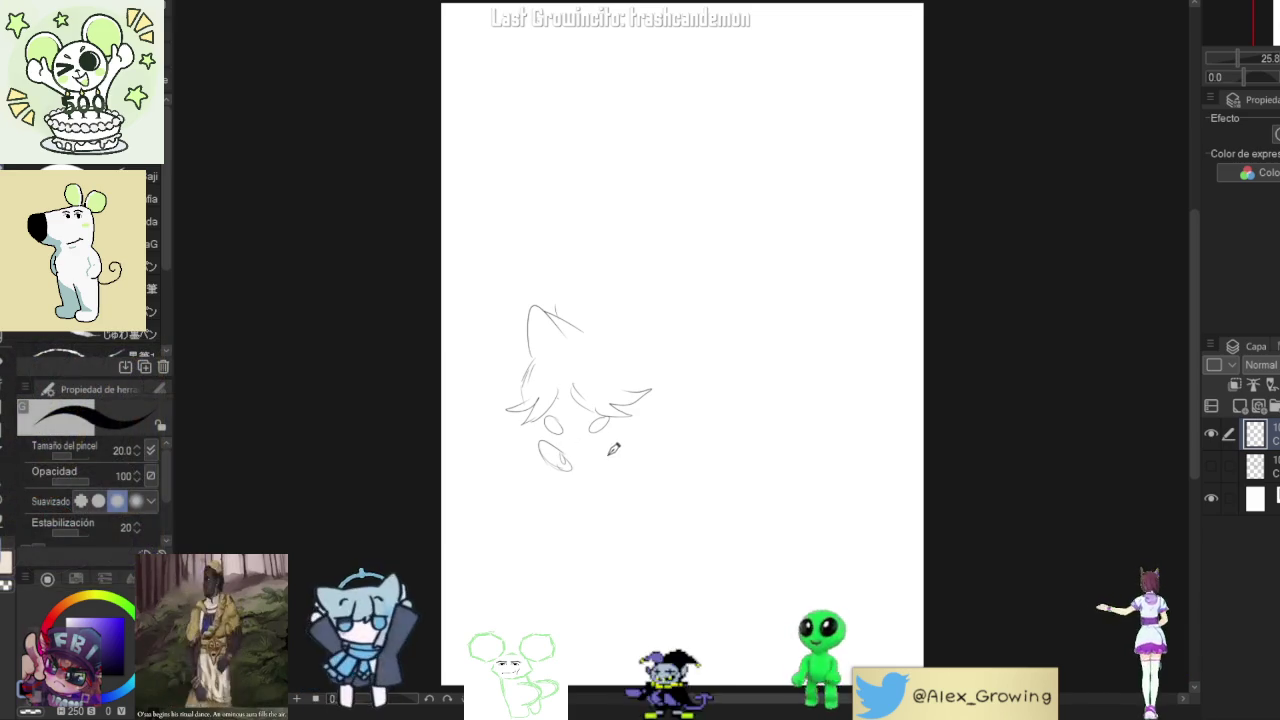
pyautogui.moveTo(595, 455); pyautogui.dragTo(628, 435)
pyautogui.hotkey('ctrl', 'z')
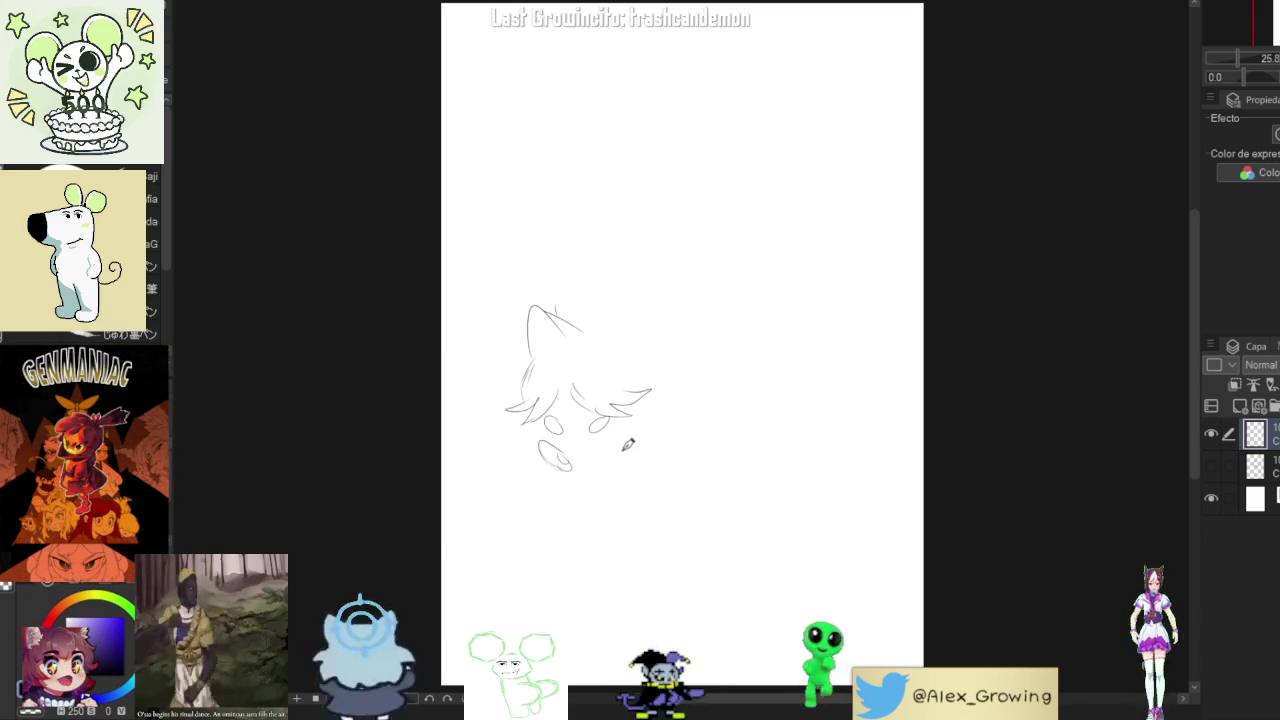
pyautogui.hotkey('ctrl', 'z')
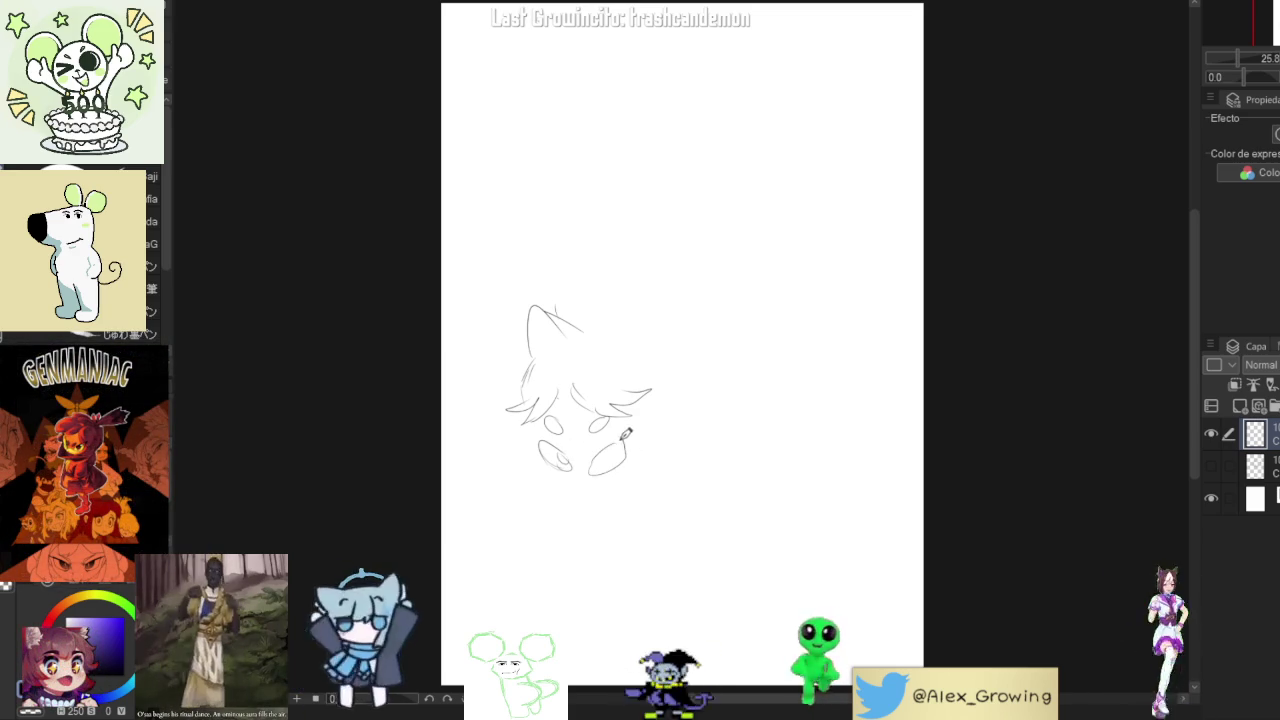
pyautogui.moveTo(608, 455); pyautogui.dragTo(626, 442)
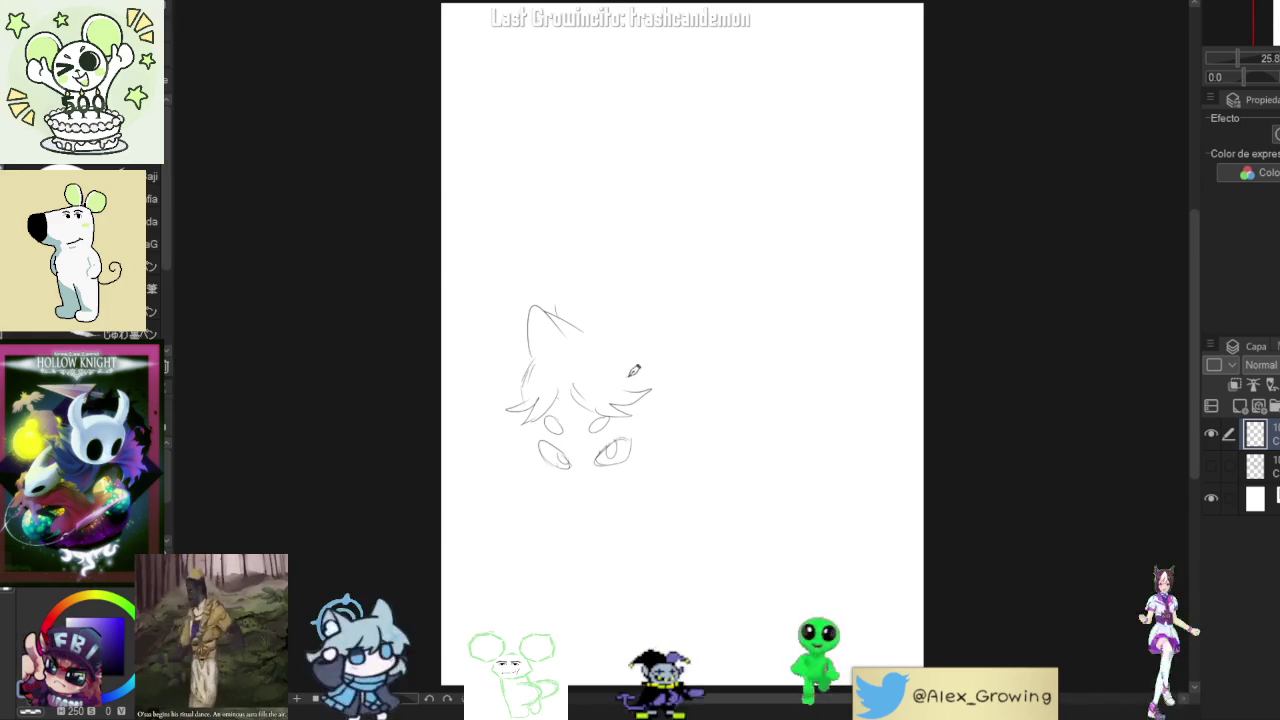
# - Sketch both sides of the face and a shorter jaw line, replacing the overlong chin stroke
pyautogui.moveTo(522, 442); pyautogui.dragTo(503, 463)
pyautogui.moveTo(645, 428); pyautogui.dragTo(655, 490)
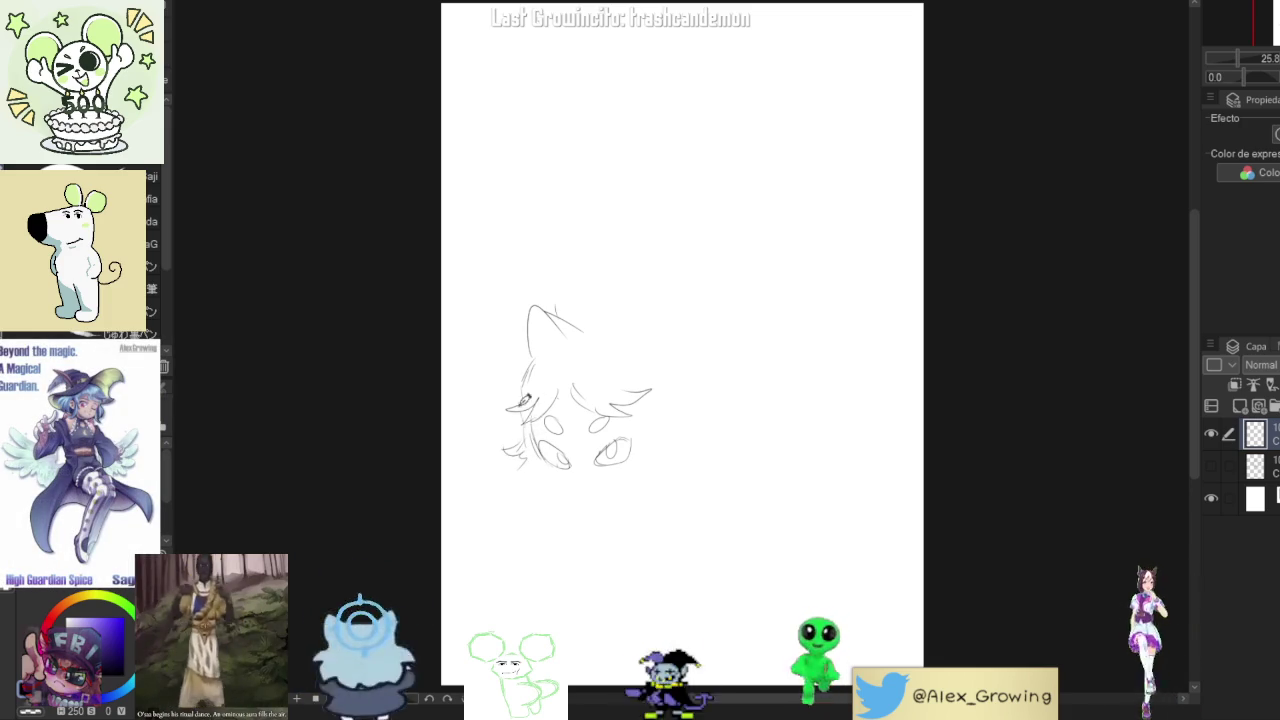
pyautogui.moveTo(550, 452); pyautogui.dragTo(525, 378)
pyautogui.moveTo(540, 456)
pyautogui.mouseDown()
pyautogui.moveTo(587, 506)
pyautogui.moveTo(645, 490)
pyautogui.mouseUp()
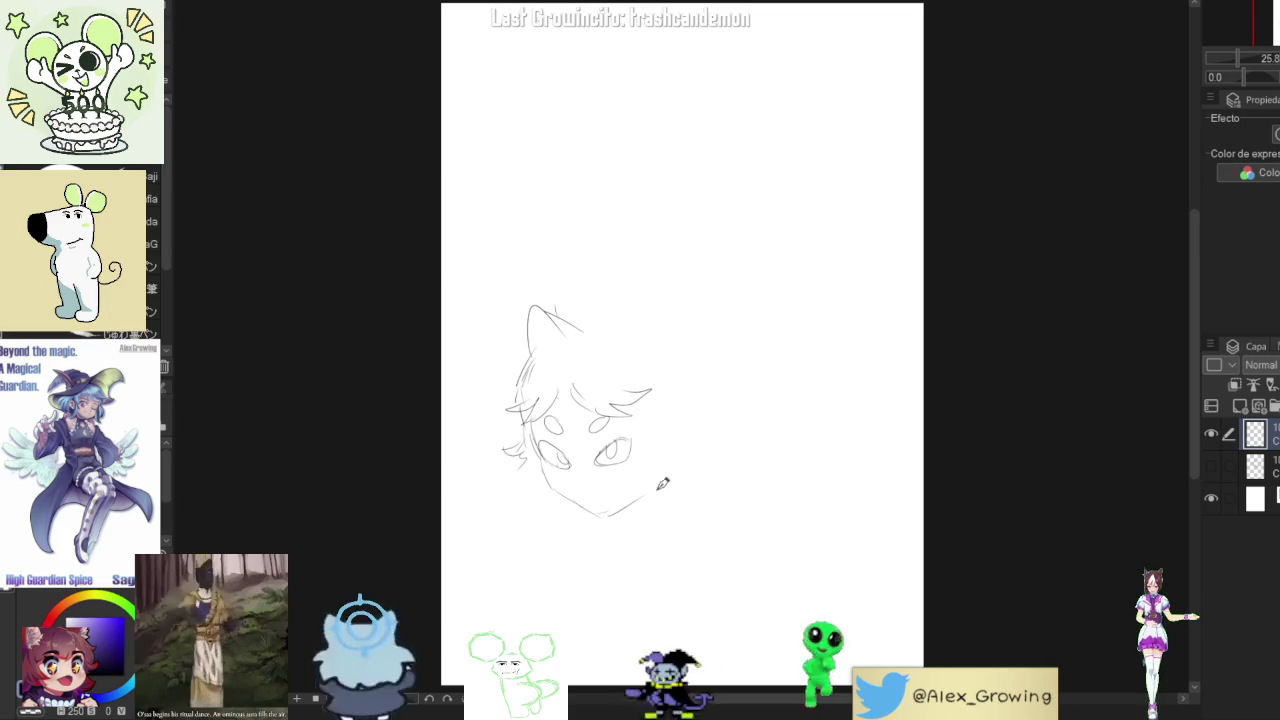
pyautogui.hotkey('ctrl', 'z')
pyautogui.moveTo(545, 450)
pyautogui.mouseDown()
pyautogui.moveTo(568, 488)
pyautogui.moveTo(697, 407)
pyautogui.mouseUp()
pyautogui.hotkey('ctrl', 't')
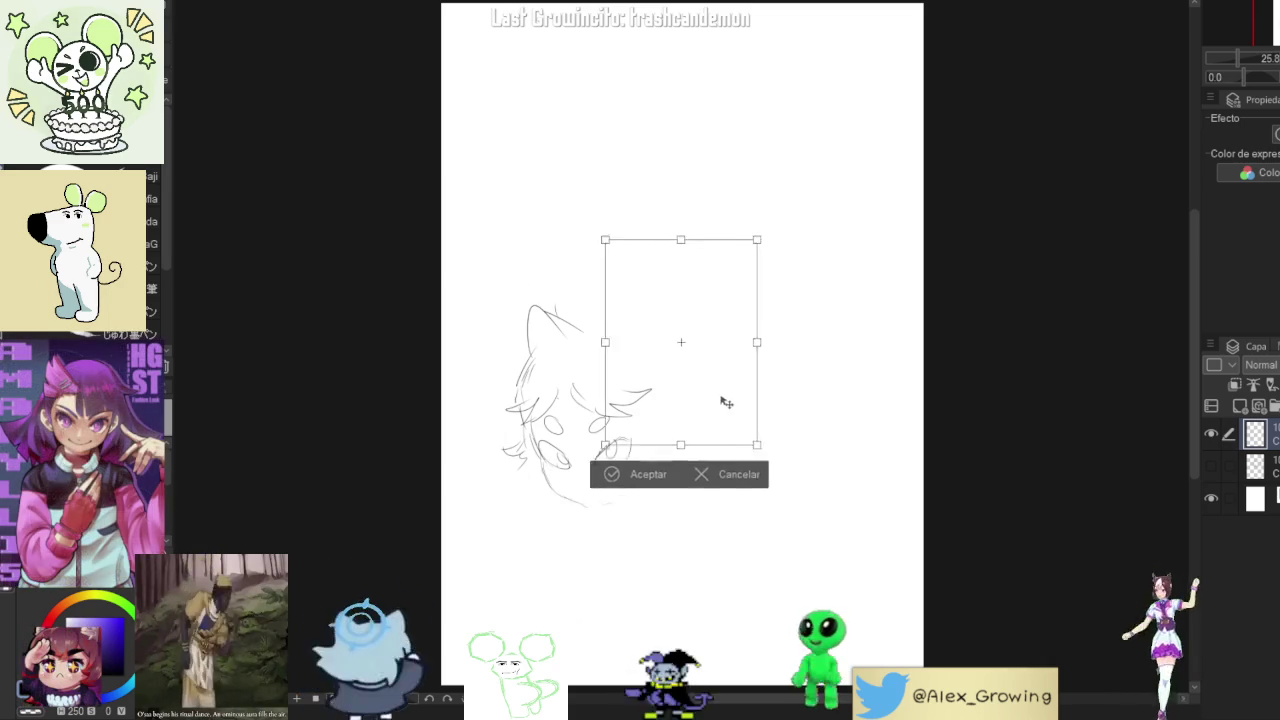
# - Commit the head's new position and draw the right jaw, face side and cheek hair strands
pyautogui.press('Return')
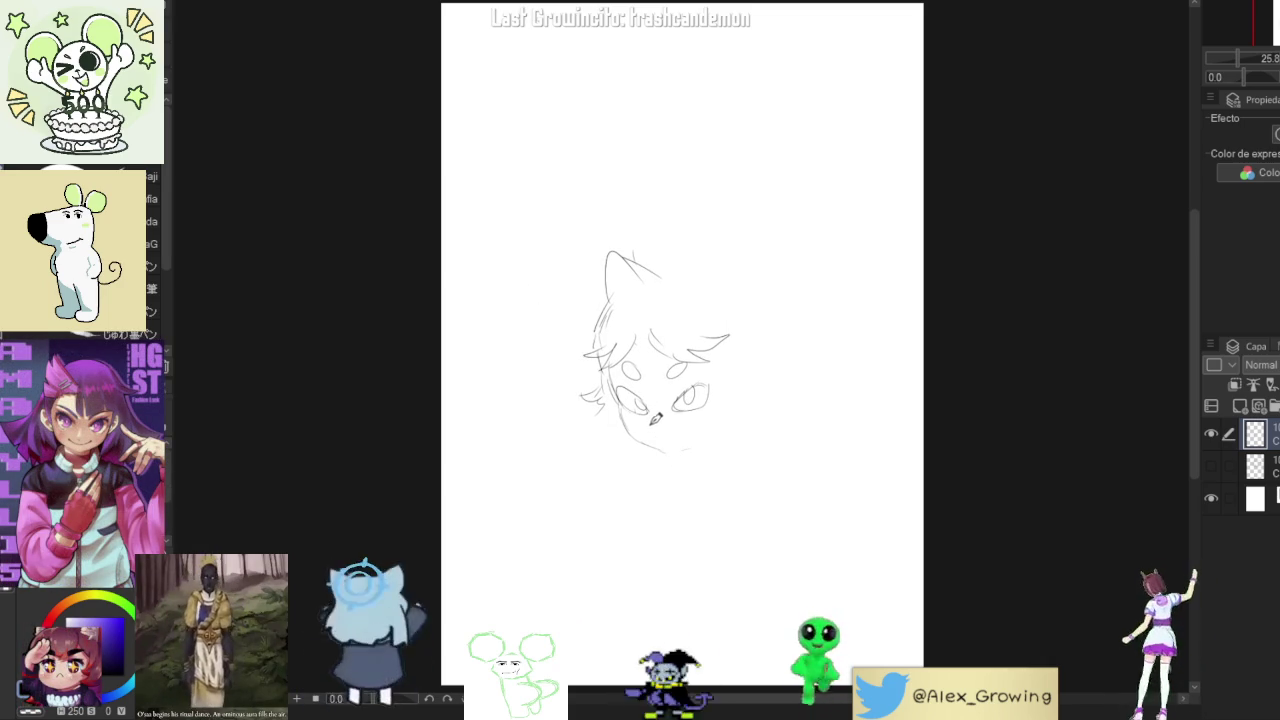
pyautogui.moveTo(735, 426); pyautogui.dragTo(678, 452)
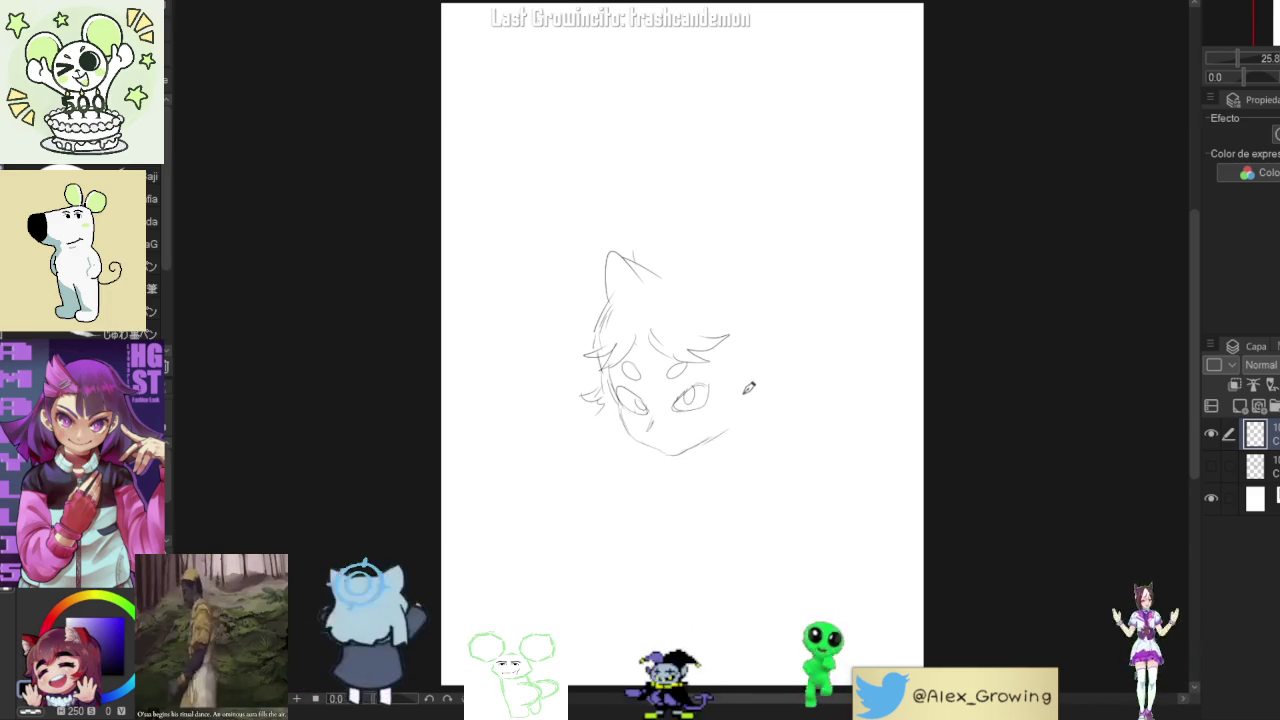
pyautogui.moveTo(729, 338); pyautogui.dragTo(722, 415)
pyautogui.moveTo(745, 366)
pyautogui.mouseDown()
pyautogui.moveTo(728, 415)
pyautogui.moveTo(787, 293)
pyautogui.moveTo(806, 318)
pyautogui.mouseUp()
# - Arc the top of the head to the right ear and add spiky hair points at lower right
pyautogui.moveTo(745, 262); pyautogui.dragTo(655, 255)
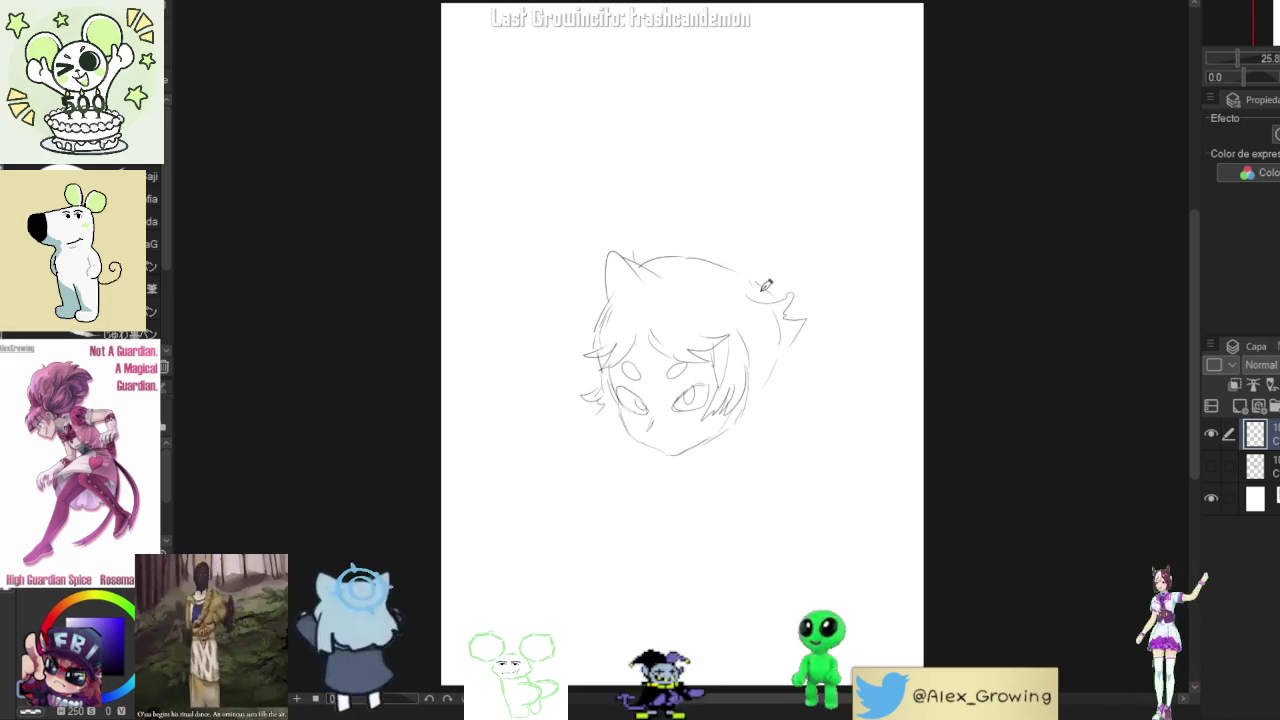
pyautogui.moveTo(658, 258)
pyautogui.mouseDown()
pyautogui.moveTo(755, 282)
pyautogui.moveTo(717, 246)
pyautogui.moveTo(679, 250)
pyautogui.mouseUp()
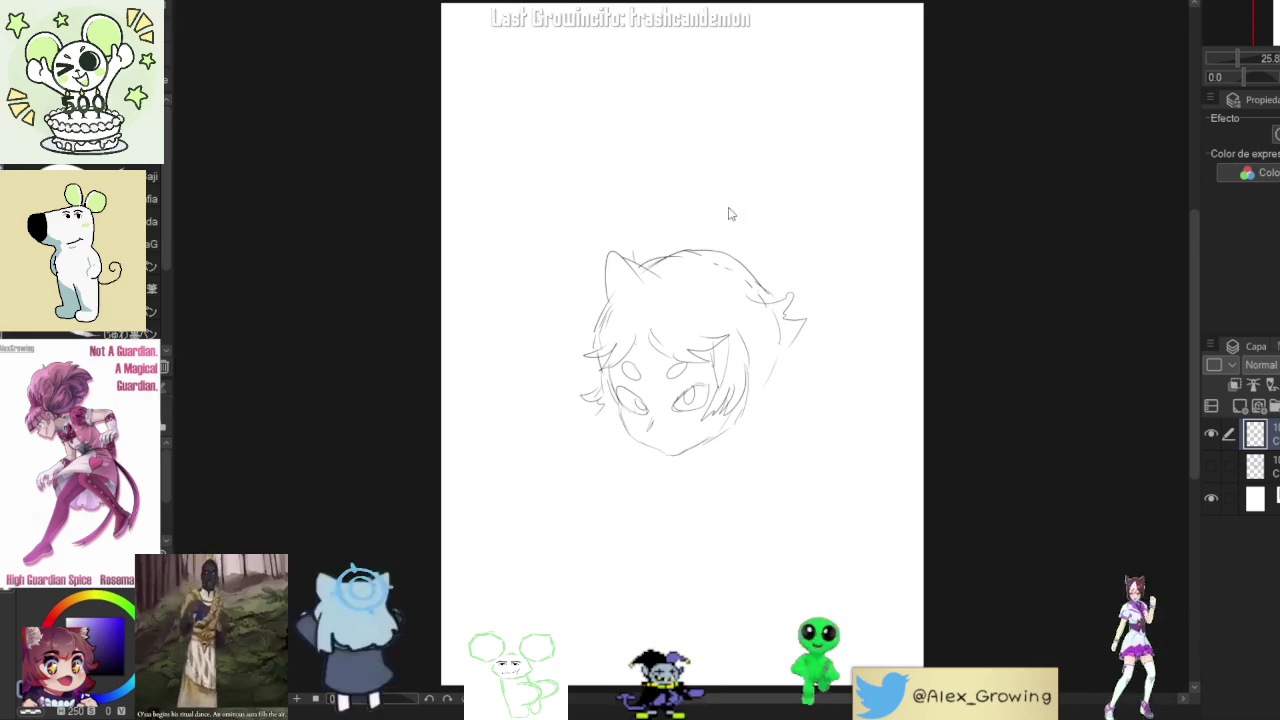
pyautogui.hotkey('ctrl', 'z')
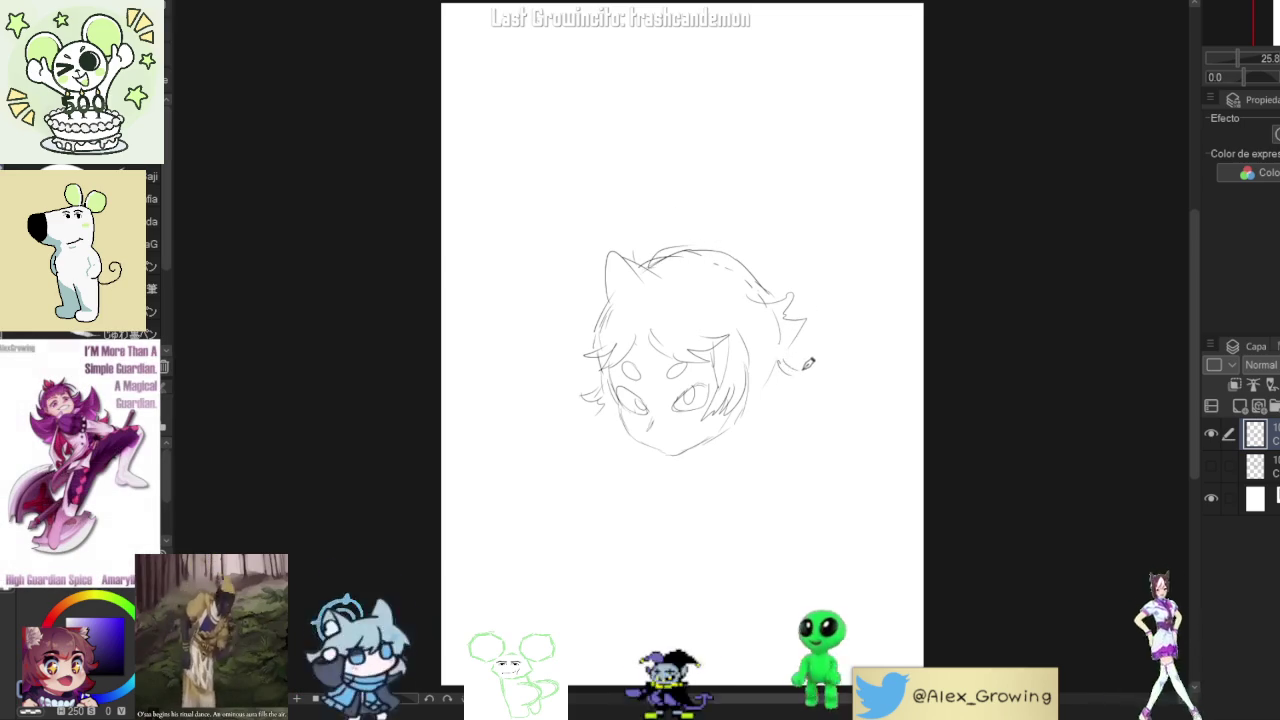
pyautogui.moveTo(770, 380)
pyautogui.mouseDown()
pyautogui.moveTo(775, 412)
pyautogui.moveTo(752, 410)
pyautogui.mouseUp()
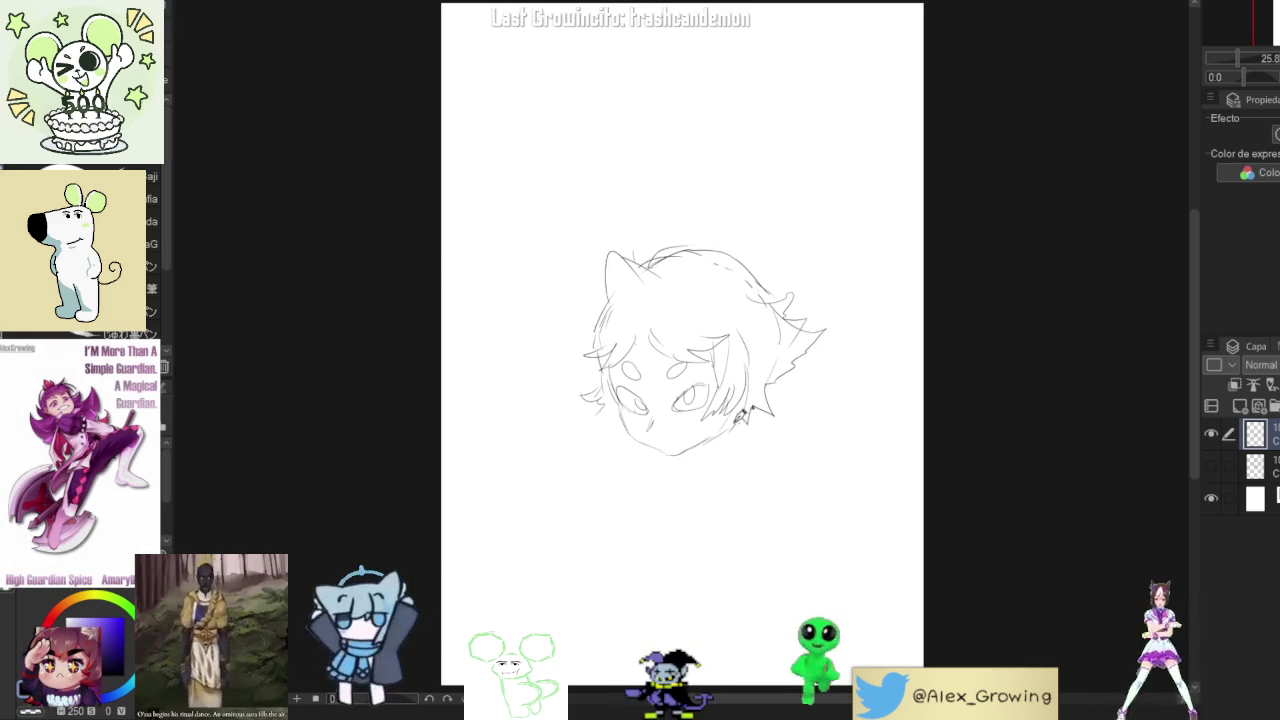
pyautogui.moveTo(764, 388); pyautogui.dragTo(774, 414)
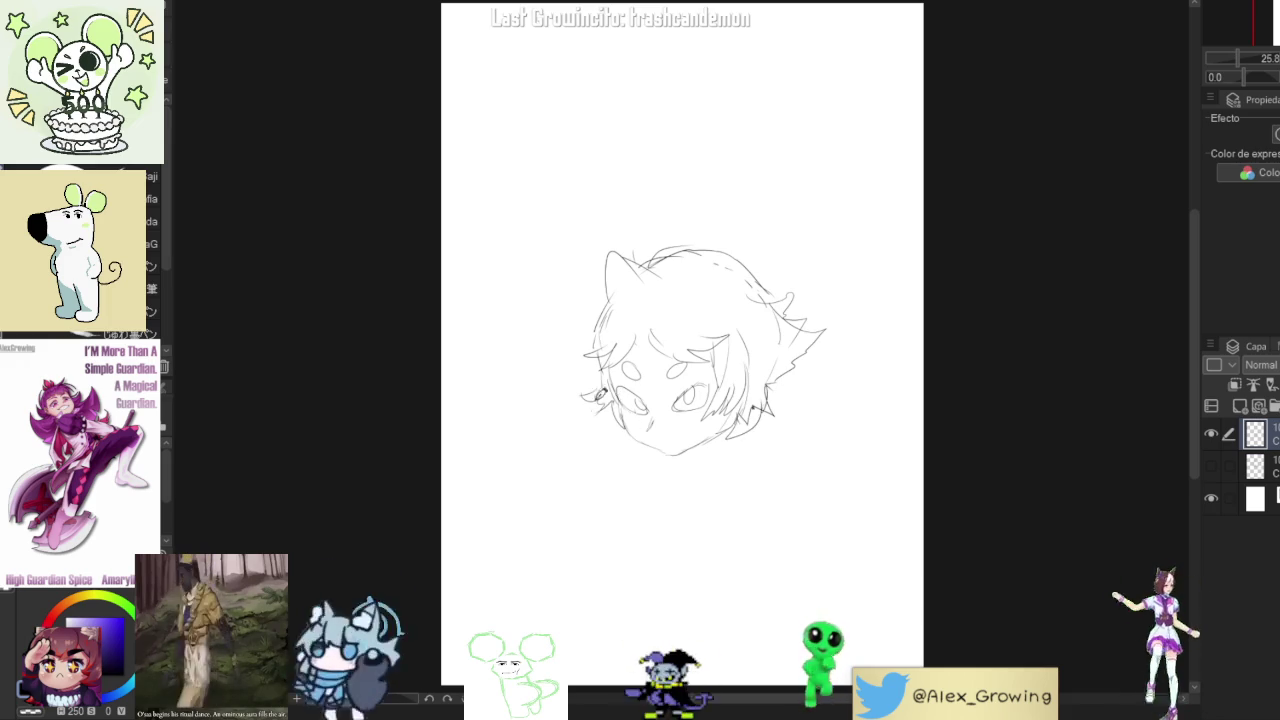
# - Draw the left cat-ear outline as a pointed shape at the head's top-left
pyautogui.moveTo(655, 262)
pyautogui.mouseDown()
pyautogui.moveTo(596, 238)
pyautogui.moveTo(610, 298)
pyautogui.mouseUp()
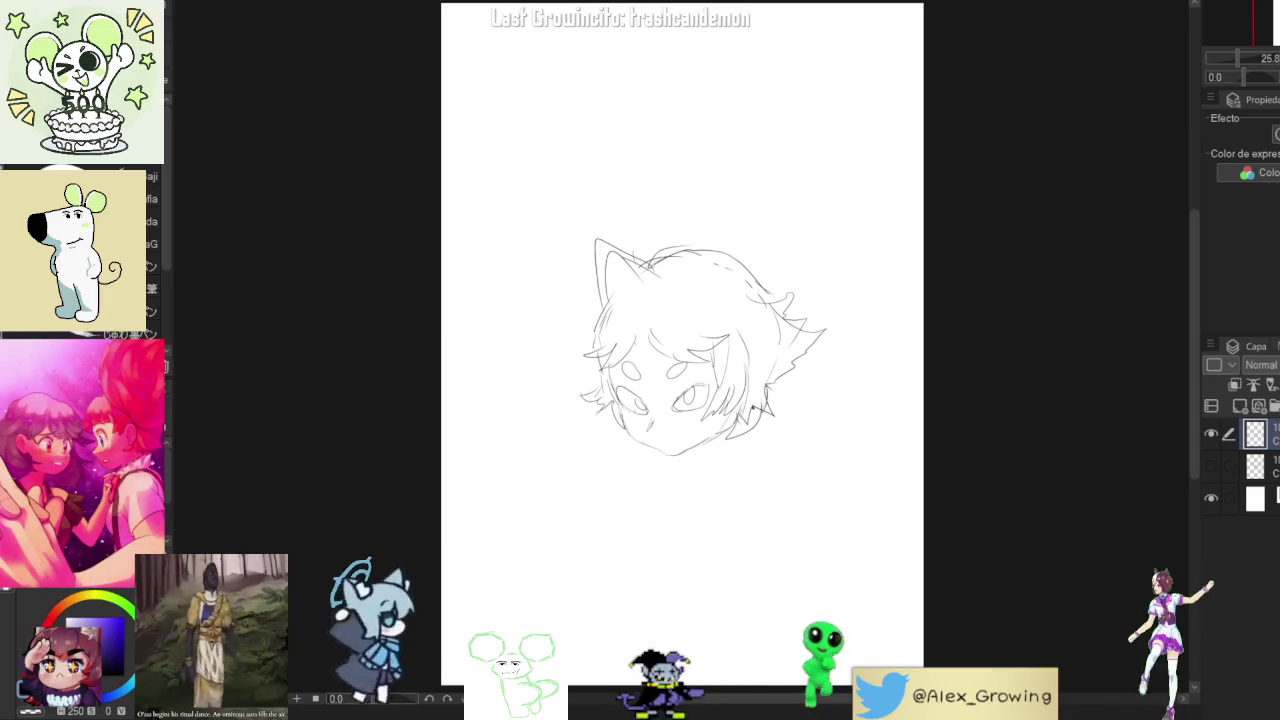
# - Erase the pointed left ear, draw a new left ear and add hair lines across the head top
pyautogui.moveTo(645, 265); pyautogui.dragTo(586, 277)
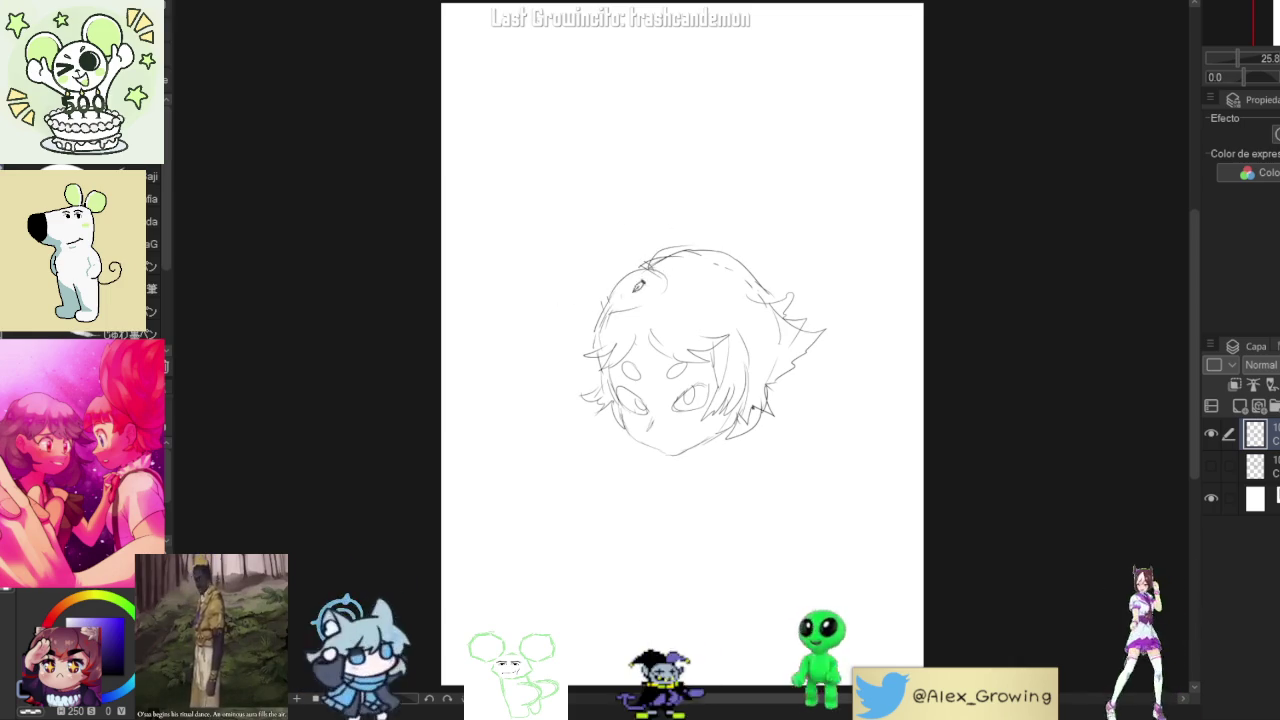
pyautogui.moveTo(736, 300); pyautogui.dragTo(674, 298)
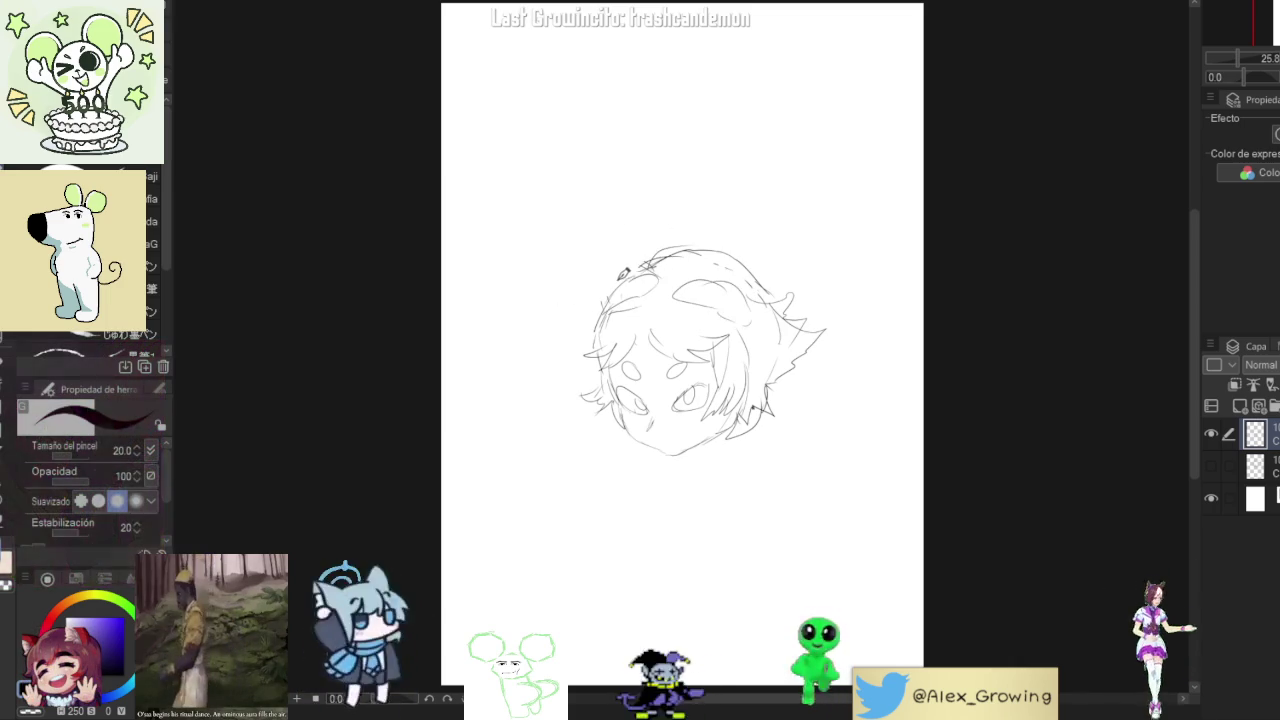
pyautogui.moveTo(600, 280); pyautogui.dragTo(562, 290)
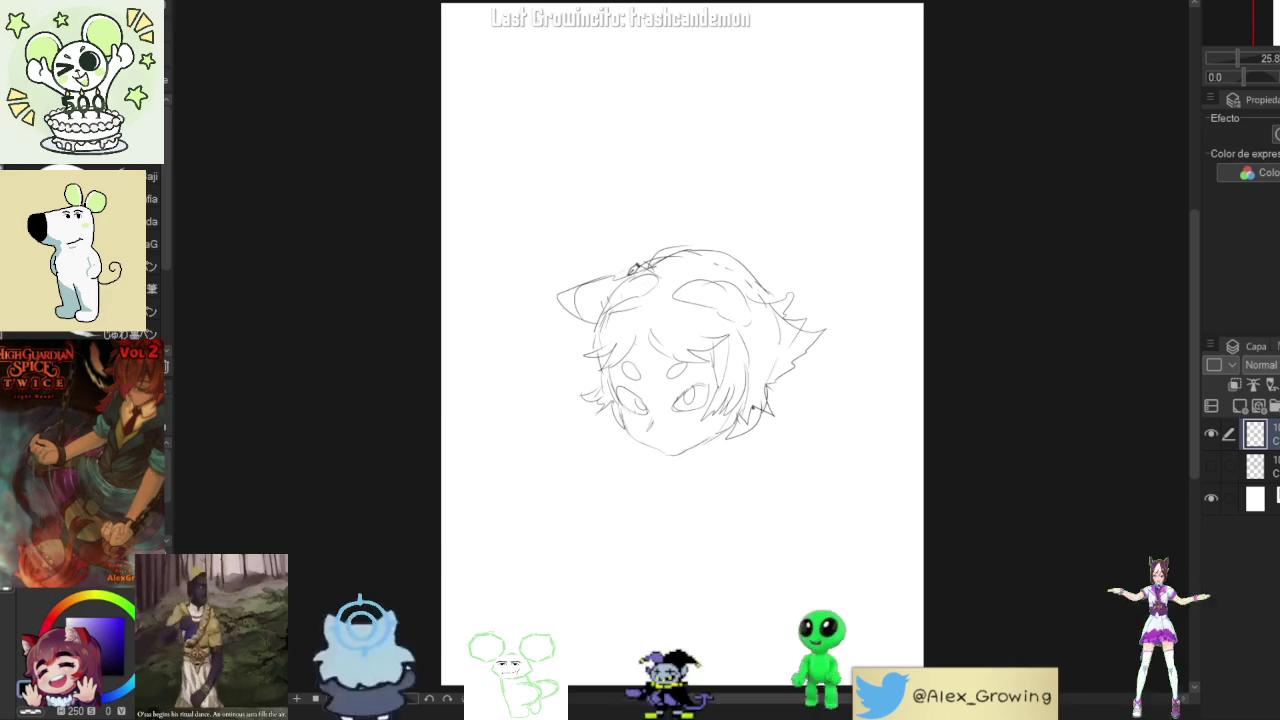
pyautogui.moveTo(645, 272); pyautogui.dragTo(590, 284)
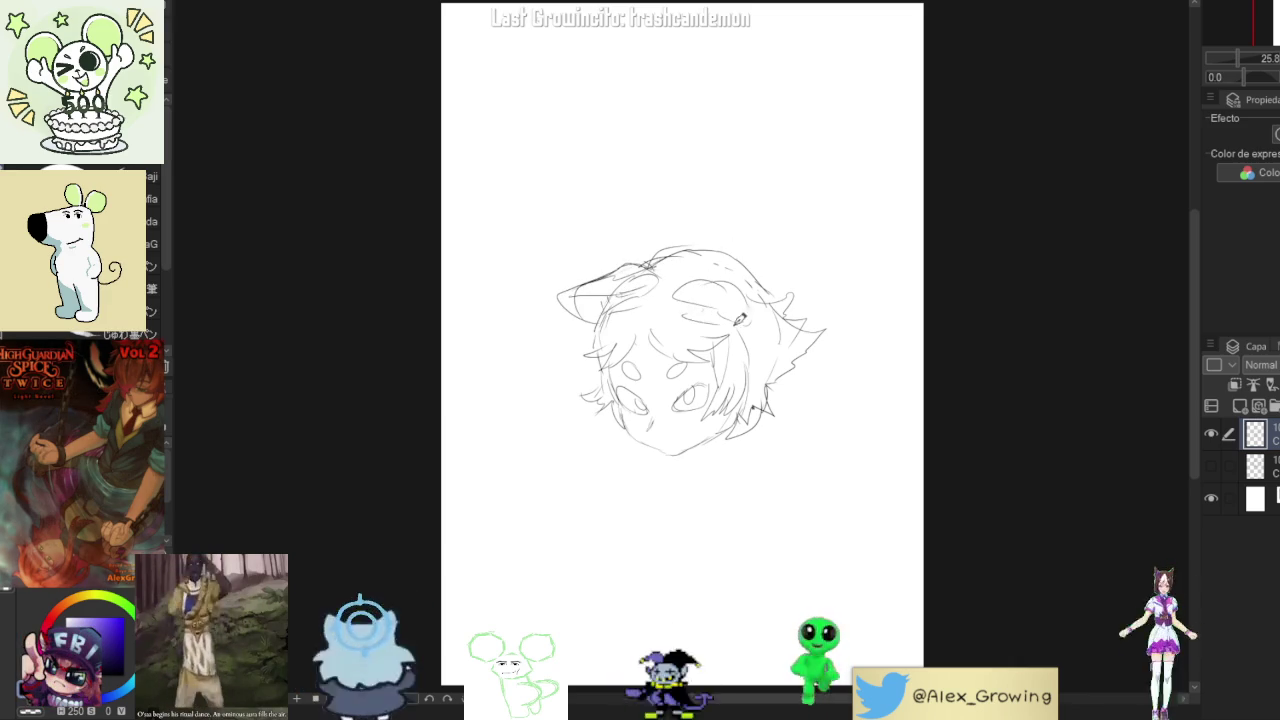
pyautogui.moveTo(683, 291); pyautogui.dragTo(750, 318)
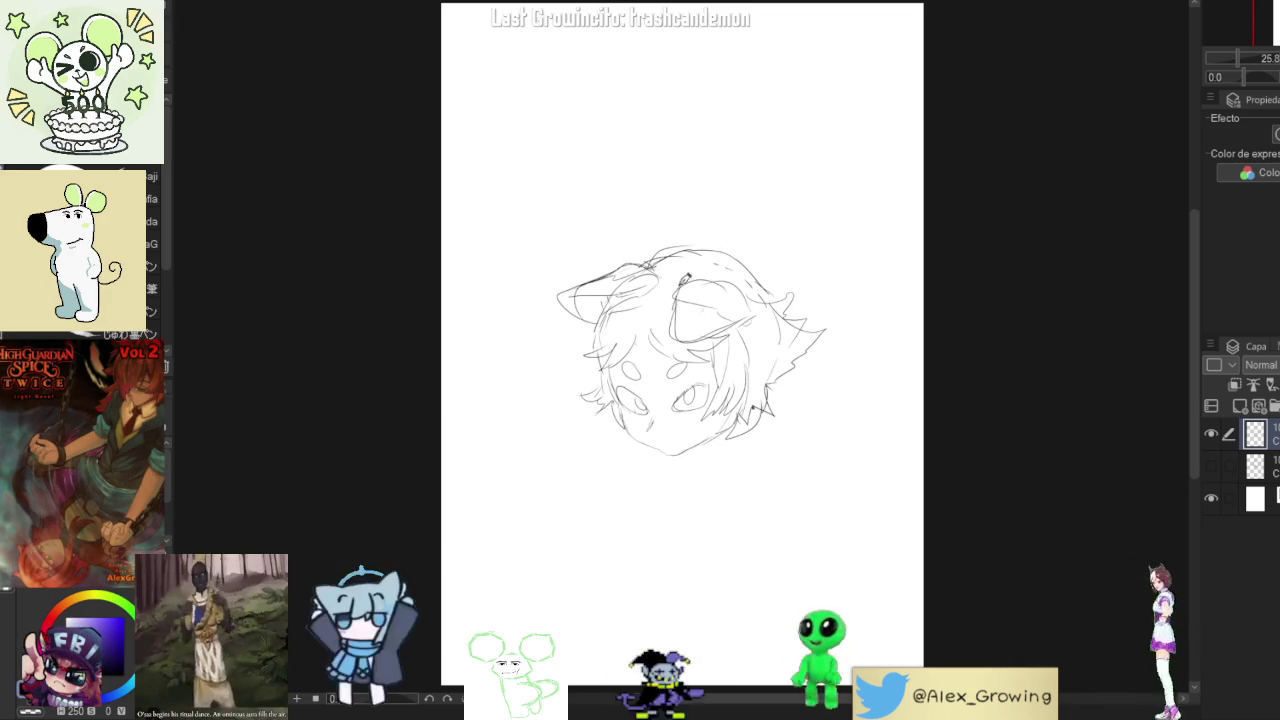
# - Try rounded ears and hair strands on top of the head, undoing the rejected versions
pyautogui.moveTo(735, 263); pyautogui.dragTo(758, 305)
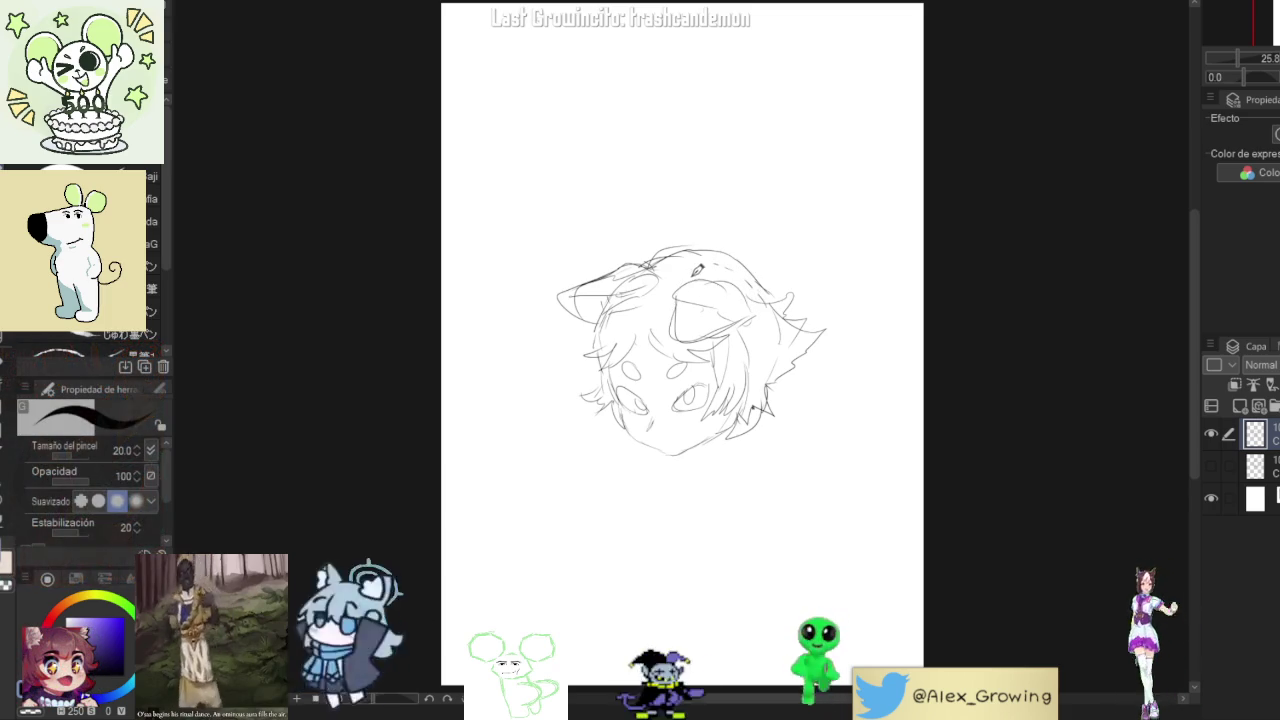
pyautogui.moveTo(692, 288)
pyautogui.mouseDown()
pyautogui.moveTo(676, 326)
pyautogui.moveTo(718, 360)
pyautogui.moveTo(745, 340)
pyautogui.moveTo(710, 280)
pyautogui.moveTo(740, 300)
pyautogui.moveTo(745, 290)
pyautogui.mouseUp()
pyautogui.hotkey('ctrl', 'z')
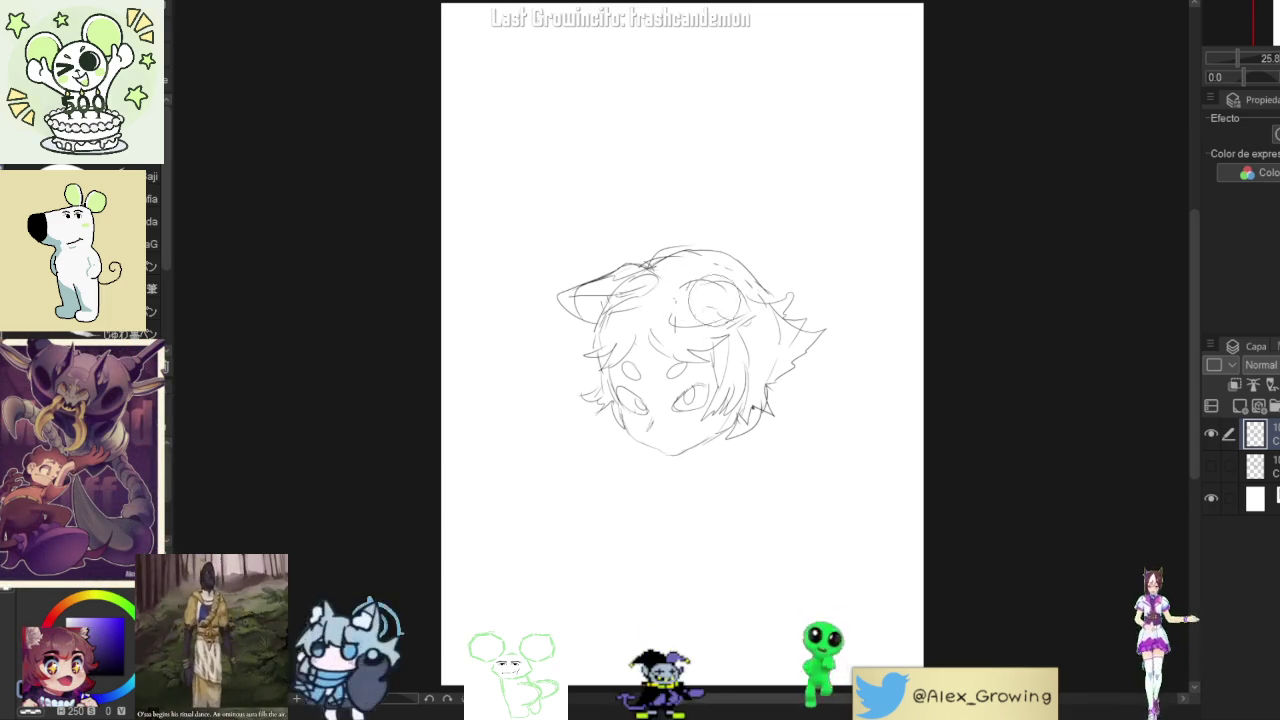
pyautogui.hotkey('ctrl', 'z')
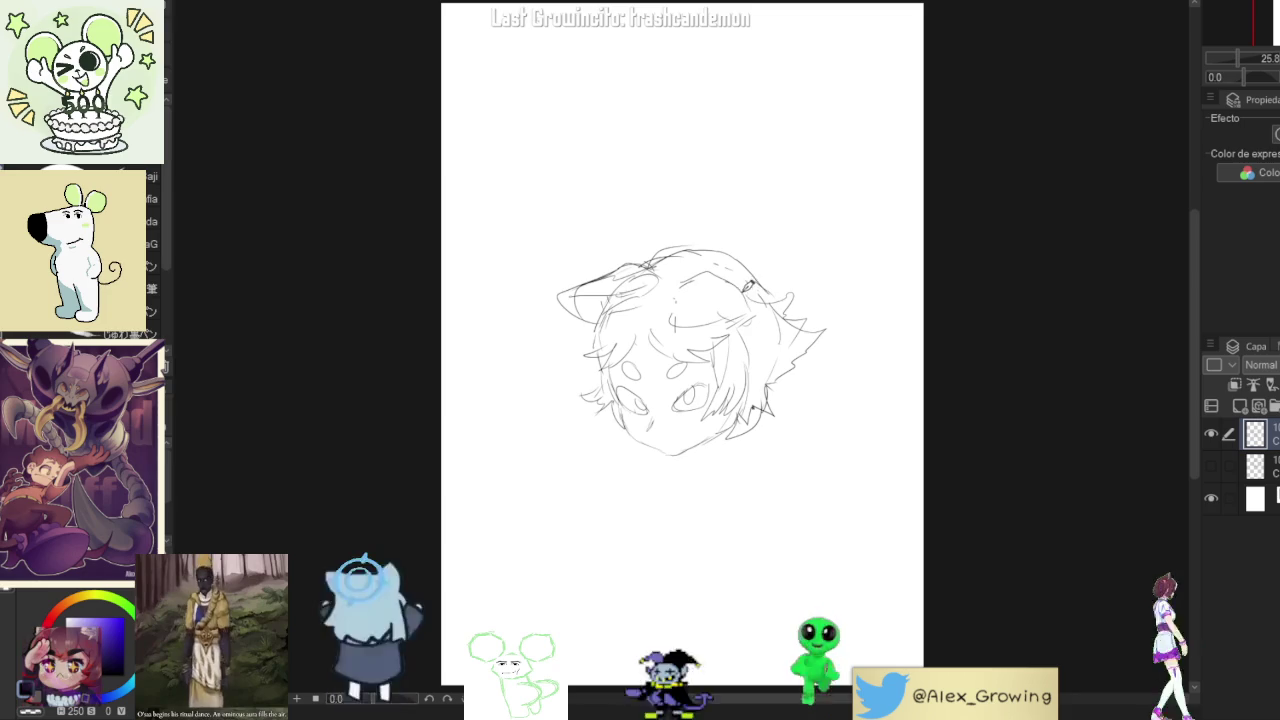
pyautogui.moveTo(668, 305)
pyautogui.mouseDown()
pyautogui.moveTo(700, 280)
pyautogui.moveTo(755, 313)
pyautogui.mouseUp()
pyautogui.moveTo(655, 268)
pyautogui.mouseDown()
pyautogui.moveTo(612, 254)
pyautogui.moveTo(588, 290)
pyautogui.mouseUp()
pyautogui.hotkey('ctrl', 'z')
pyautogui.moveTo(675, 250)
pyautogui.mouseDown()
pyautogui.moveTo(630, 300)
pyautogui.moveTo(650, 265)
pyautogui.moveTo(650, 310)
pyautogui.mouseUp()
pyautogui.hotkey('ctrl', 'z')
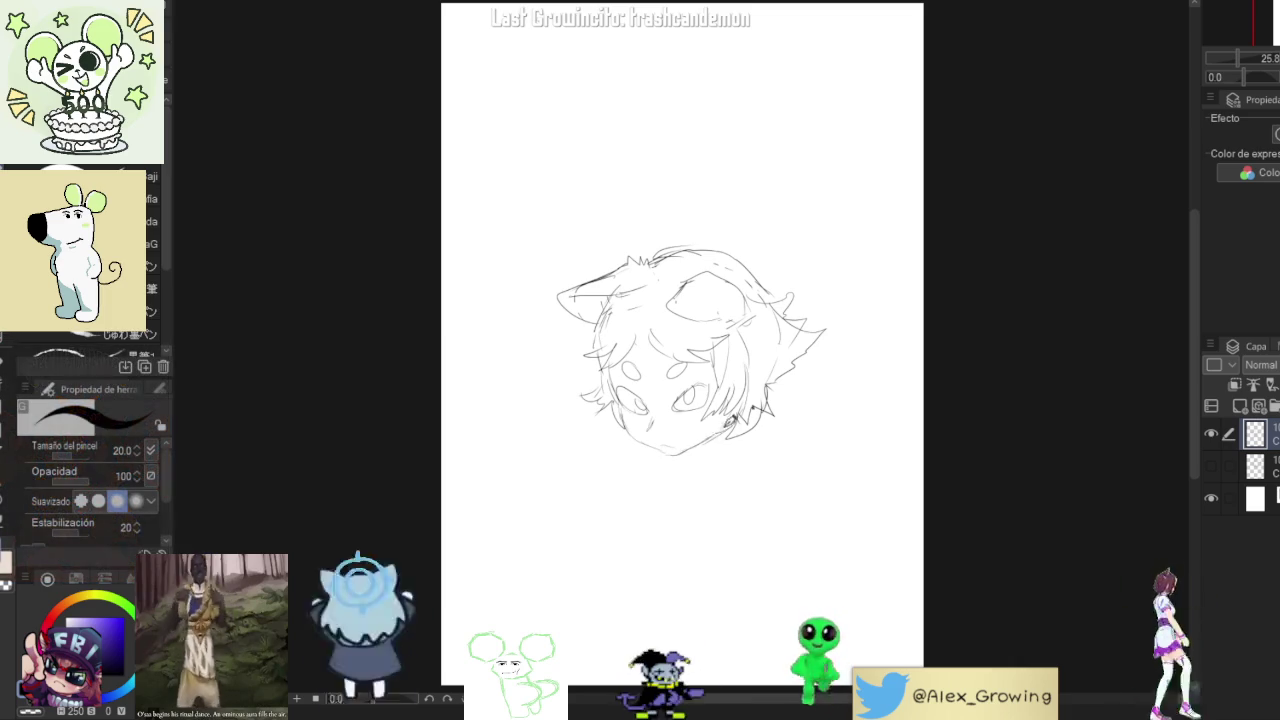
# - Touch up the chin line and check the sketch mirrored, removing a stray circle around the left eye
pyautogui.moveTo(700, 441); pyautogui.dragTo(668, 463)
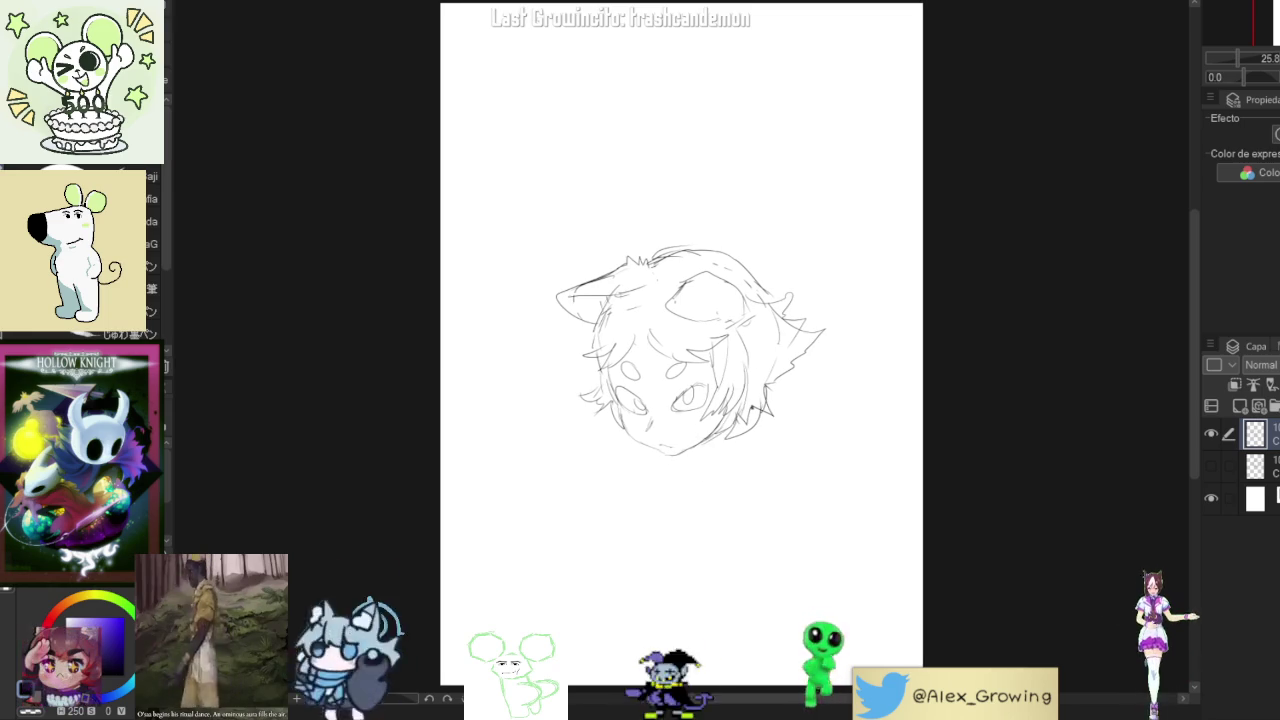
pyautogui.press('h')
pyautogui.press('h')
pyautogui.moveTo(640, 376); pyautogui.dragTo(636, 380)
pyautogui.hotkey('ctrl', 'z')
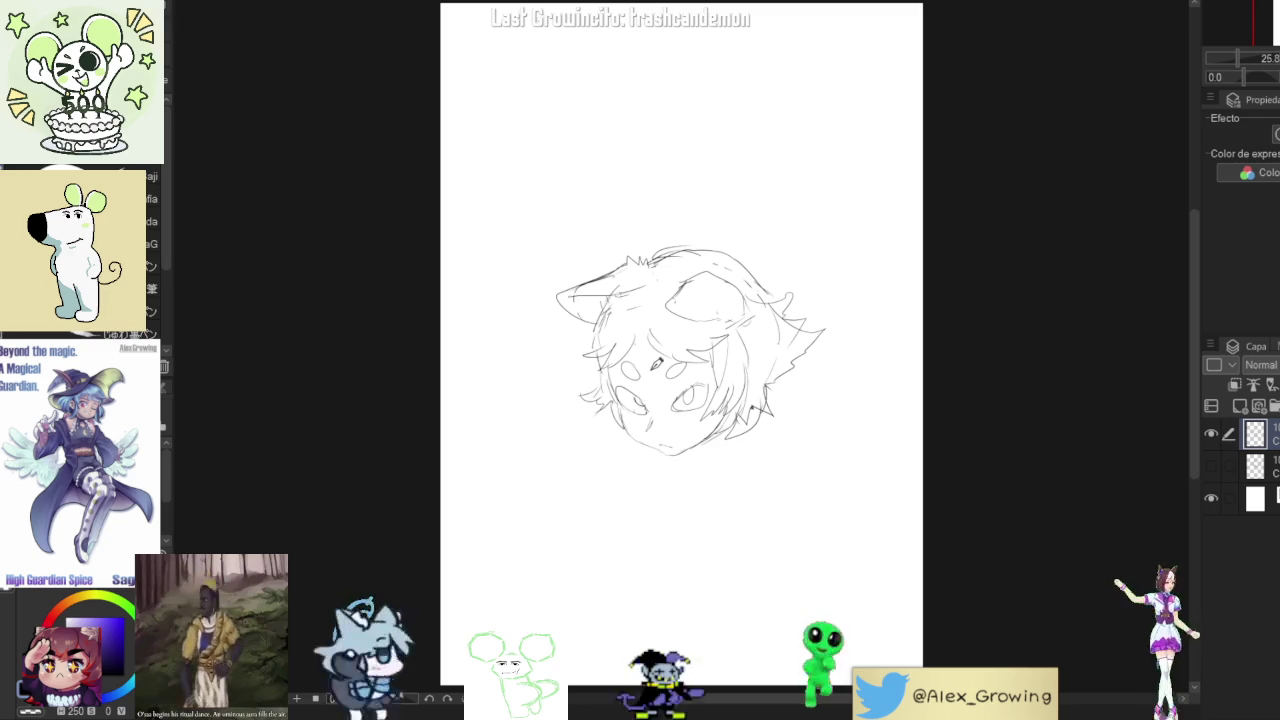
pyautogui.press('h')
pyautogui.press('h')
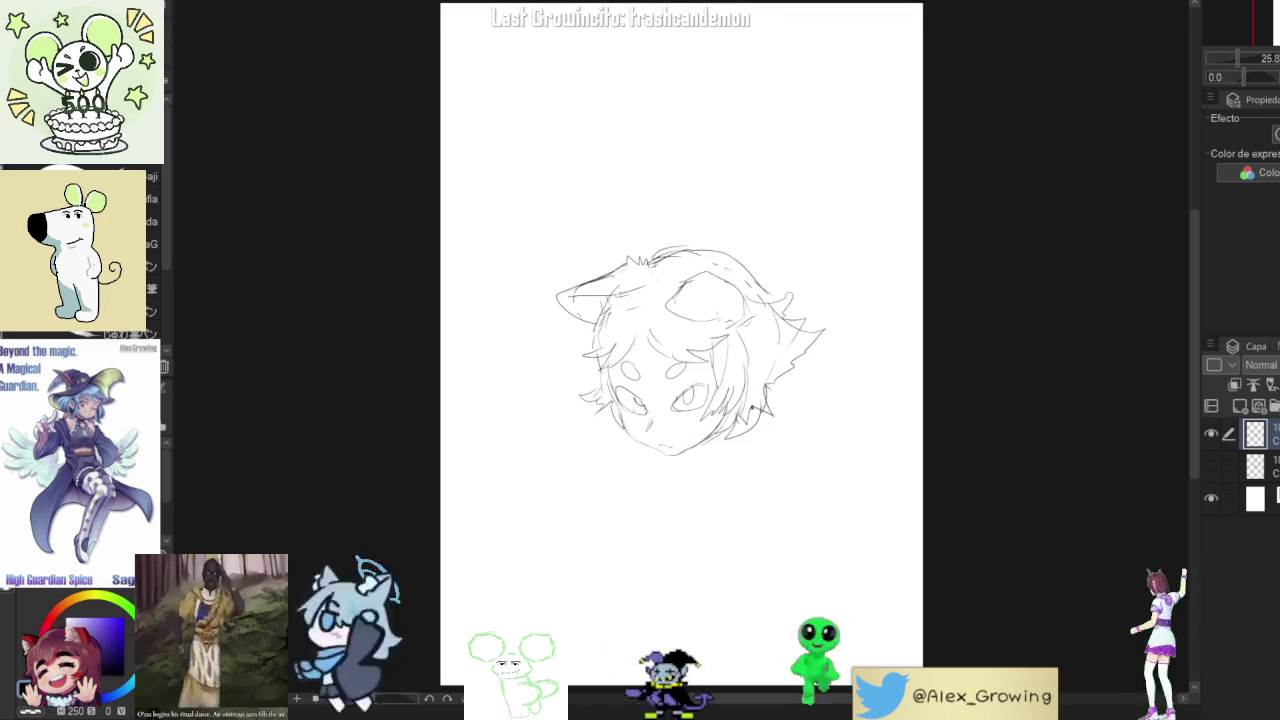
pyautogui.press('h')
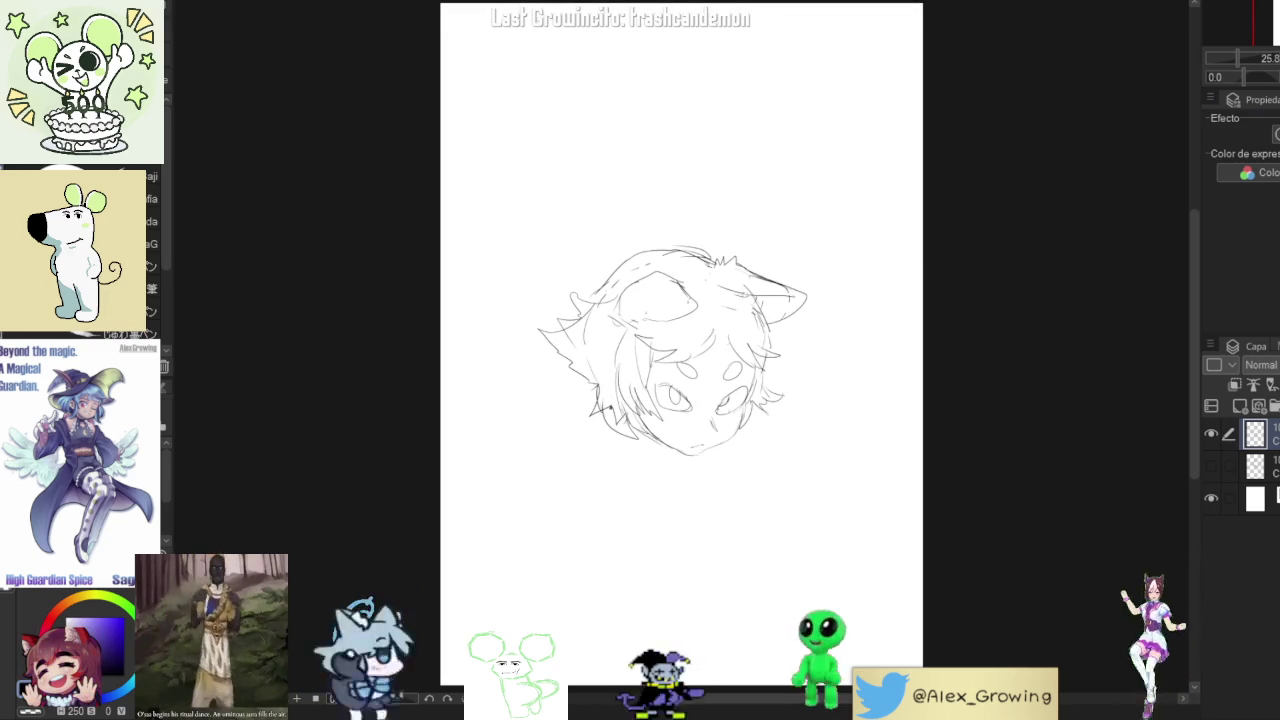
# - Mirror the canvas to check, then remove the lower-left jaw stroke and long left-side curve
pyautogui.press('h')
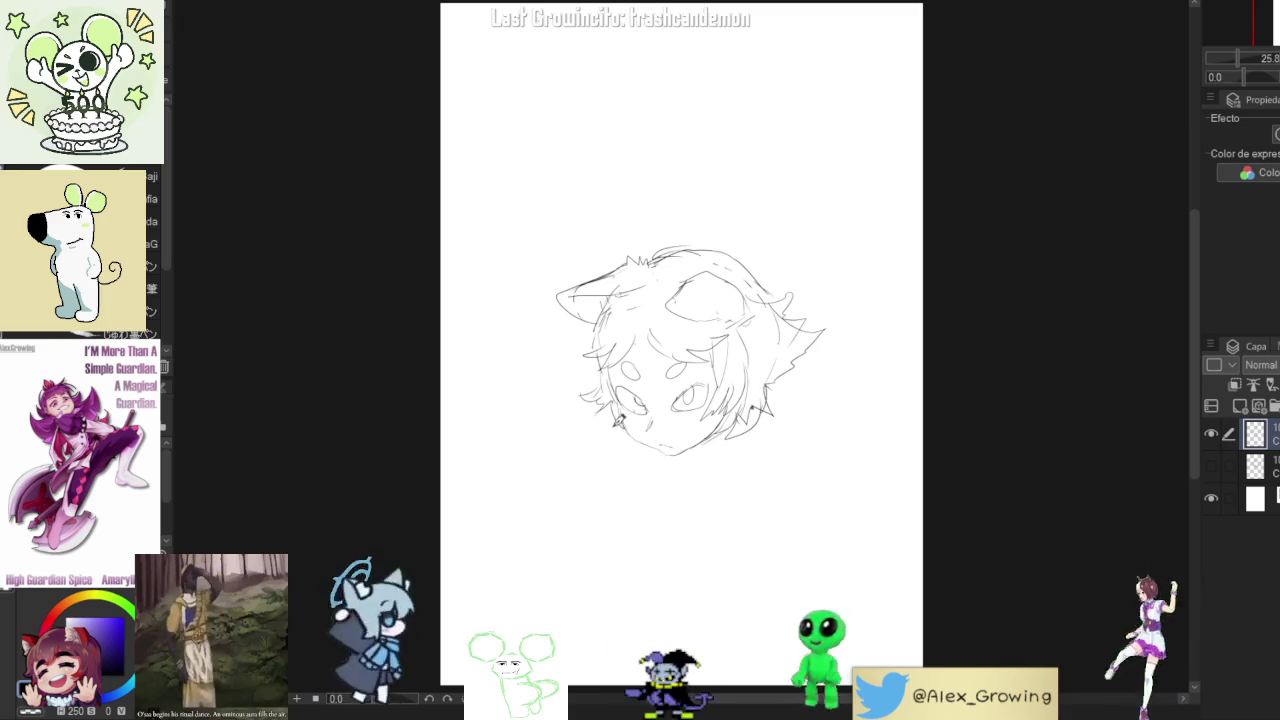
pyautogui.hotkey('ctrl', 'z')
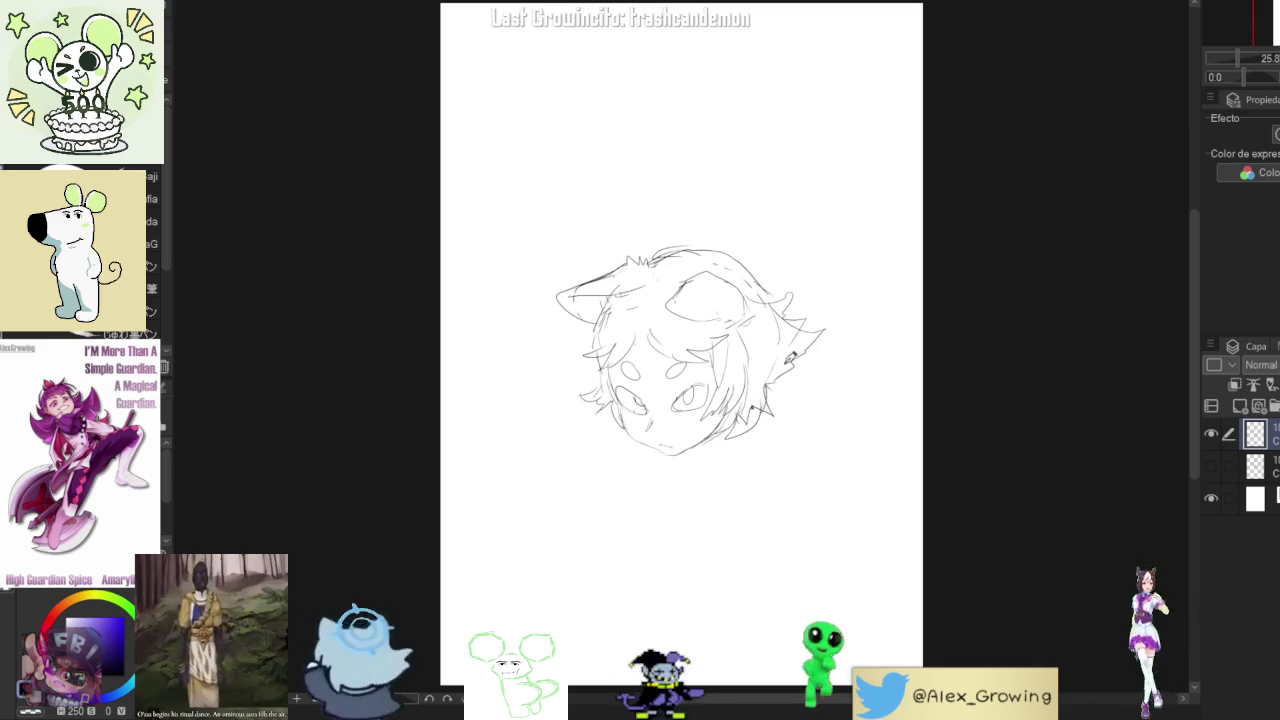
pyautogui.hotkey('ctrl', 'z')
pyautogui.hotkey('ctrl', 'z')
# - Pencil in both shoulder lines and arm curves below the cat-eared head
pyautogui.moveTo(614, 450)
pyautogui.mouseDown()
pyautogui.moveTo(587, 549)
pyautogui.moveTo(628, 600)
pyautogui.mouseUp()
pyautogui.scroll(-2, 717, 413)
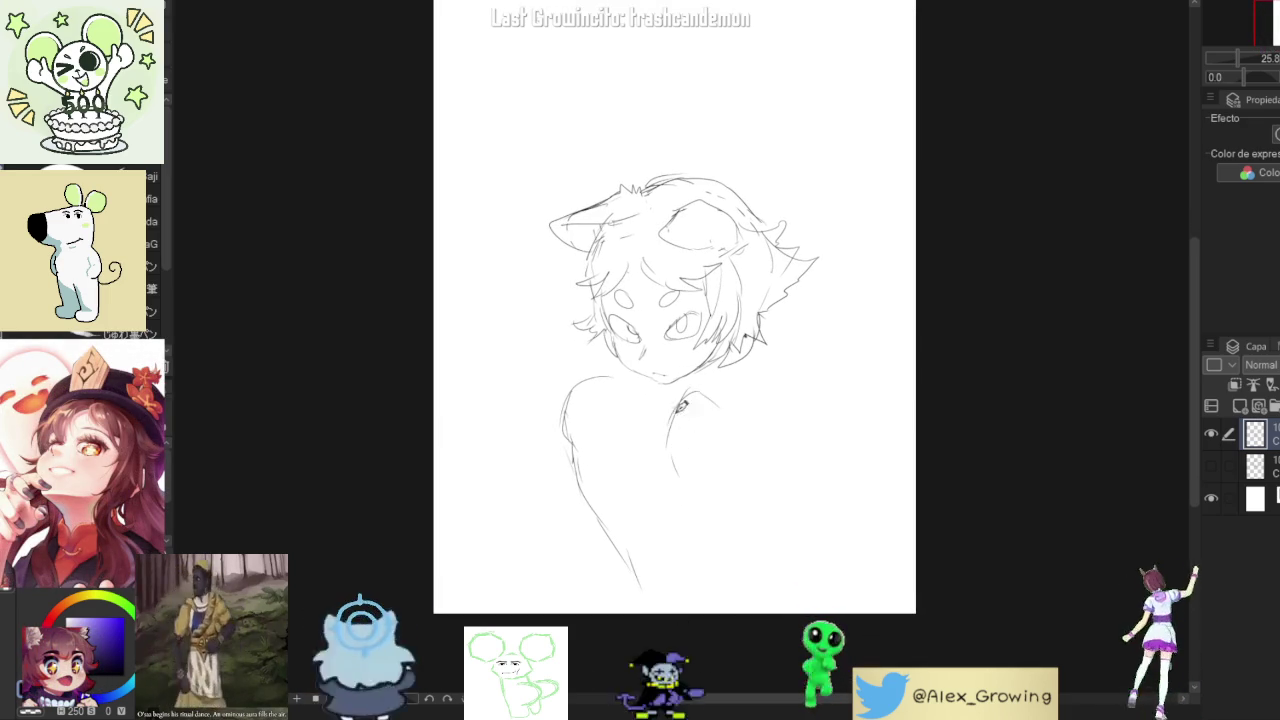
pyautogui.moveTo(566, 452); pyautogui.dragTo(603, 540)
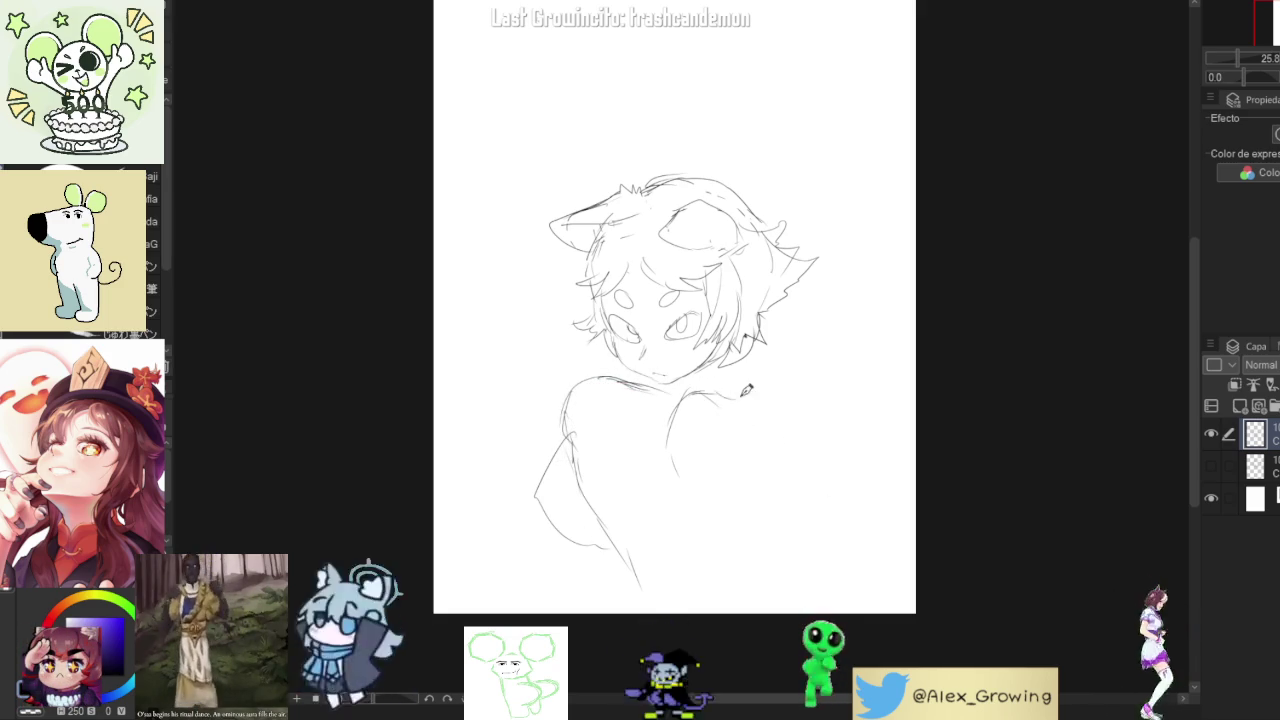
pyautogui.moveTo(706, 394); pyautogui.dragTo(770, 420)
pyautogui.moveTo(676, 428); pyautogui.dragTo(676, 497)
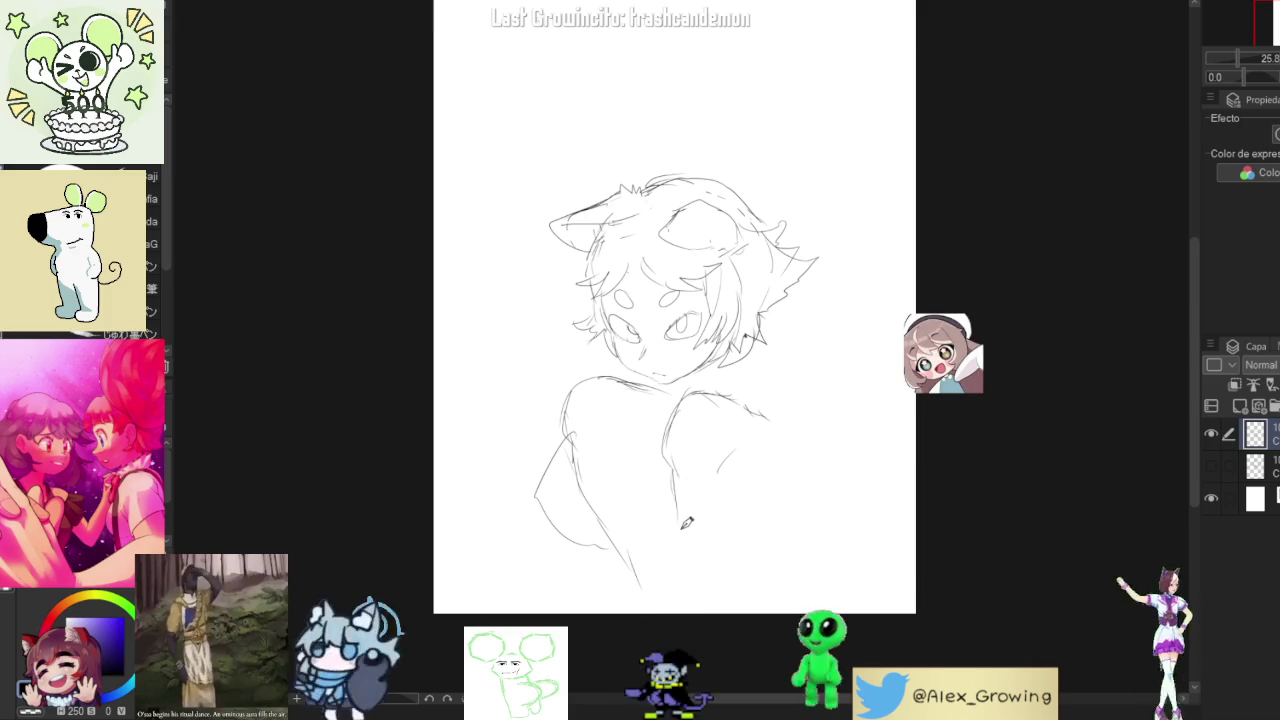
pyautogui.moveTo(757, 400); pyautogui.dragTo(814, 440)
pyautogui.moveTo(835, 540); pyautogui.dragTo(822, 580)
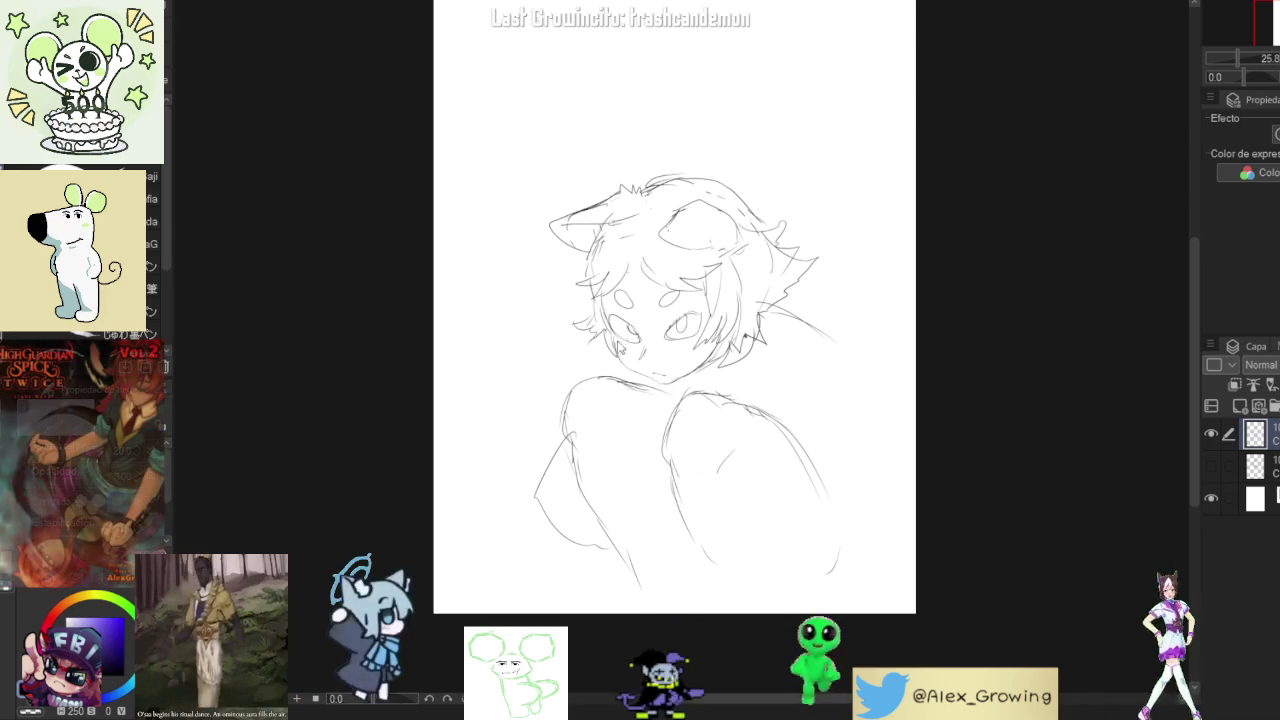
pyautogui.moveTo(552, 448)
pyautogui.mouseDown()
pyautogui.moveTo(560, 420)
pyautogui.moveTo(548, 480)
pyautogui.mouseUp()
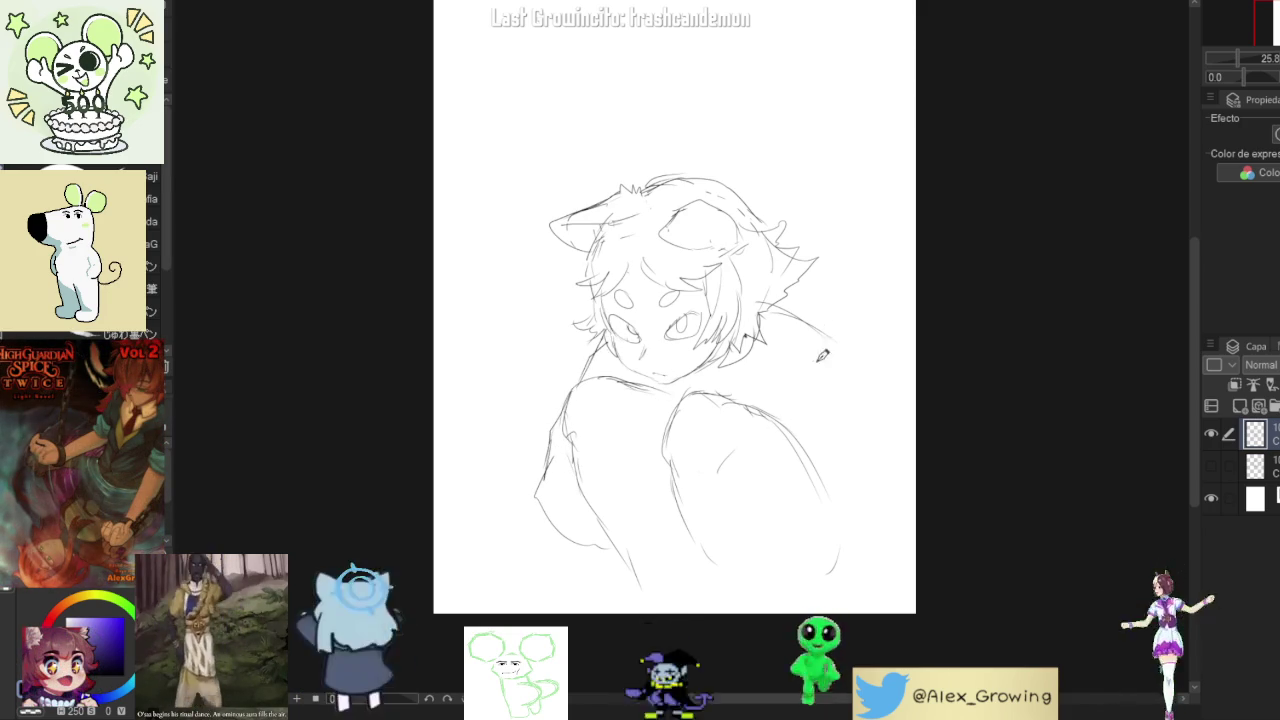
# - Scale the whole sketch up with a Ctrl+T transform and shift it higher
pyautogui.hotkey('ctrl', 't')
pyautogui.moveTo(798, 351); pyautogui.dragTo(805, 426)
pyautogui.moveTo(820, 246); pyautogui.dragTo(843, 203)
pyautogui.moveTo(777, 337); pyautogui.dragTo(760, 335)
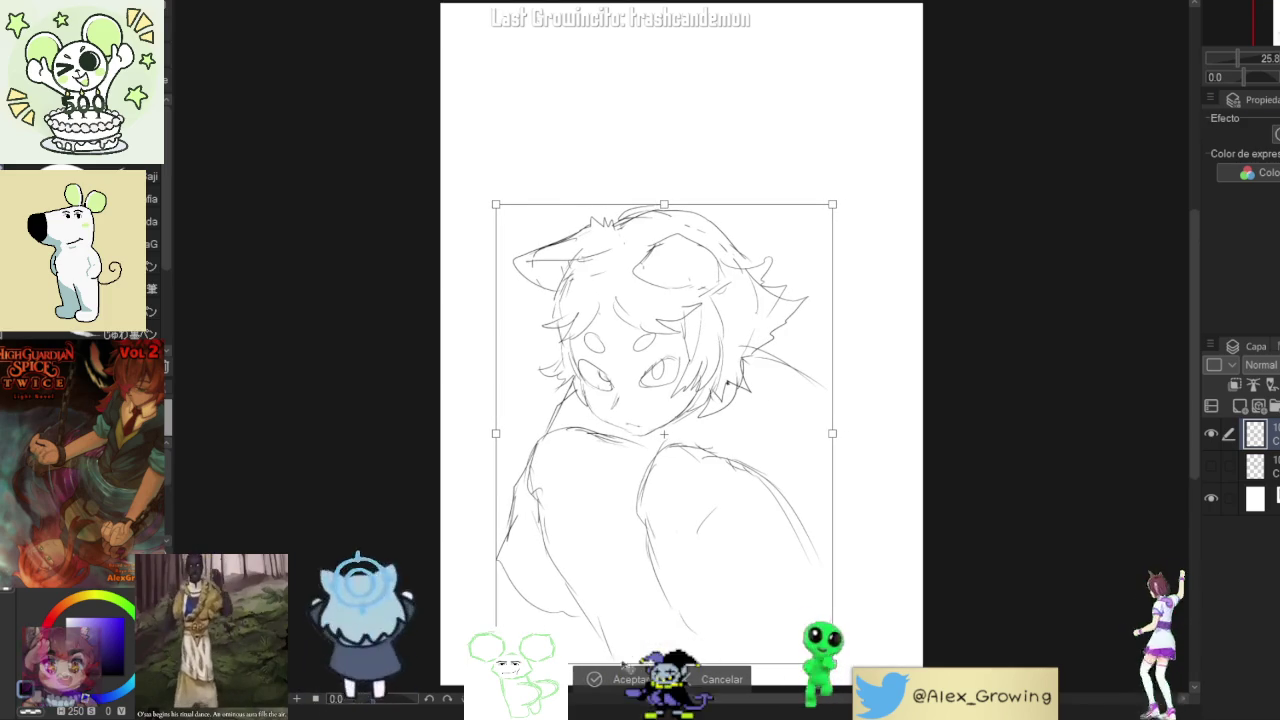
# - Apply the enlarged placement, add a short stroke on the right hair, and fit the page in view
pyautogui.press('Return')
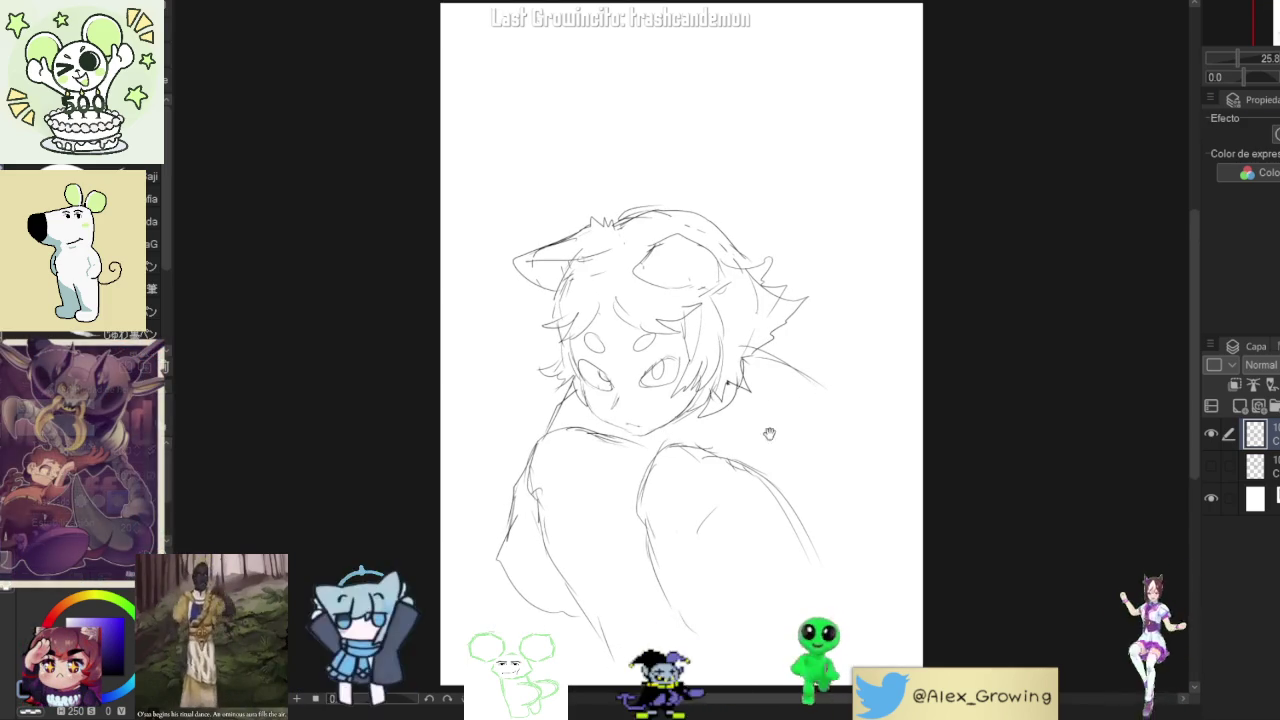
pyautogui.scroll(-1, 768, 389)
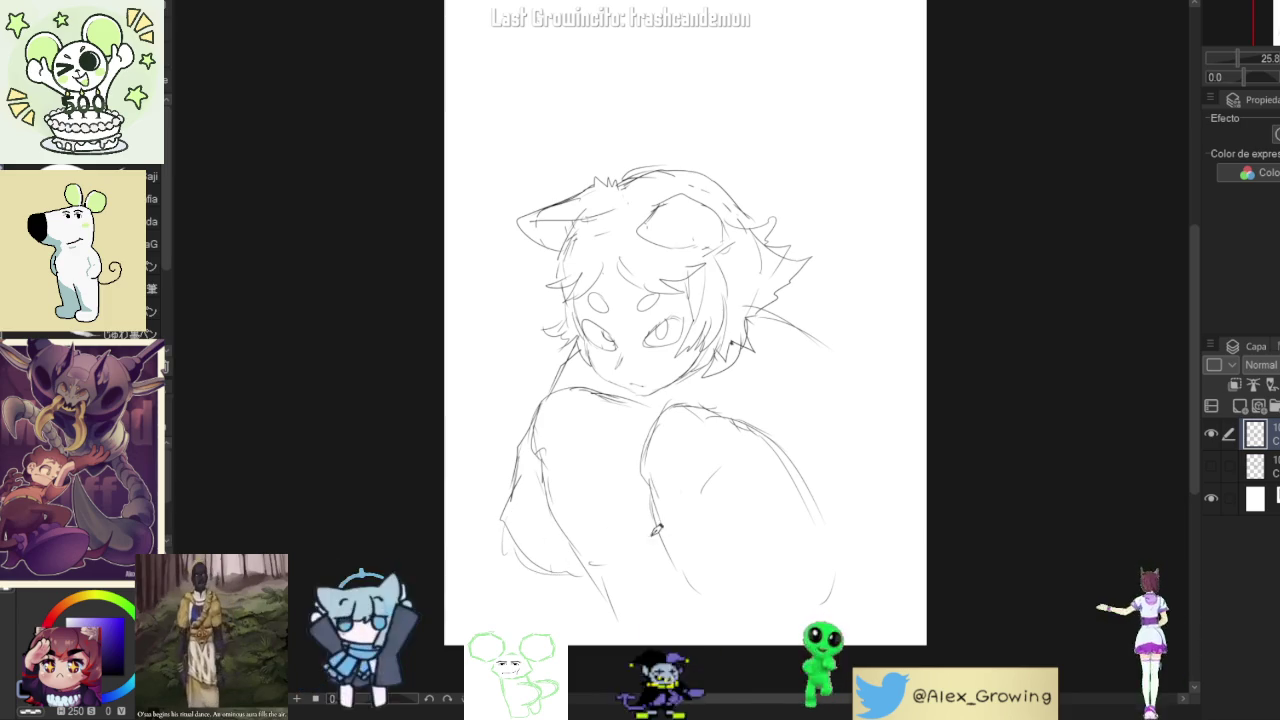
pyautogui.moveTo(765, 238); pyautogui.dragTo(805, 272)
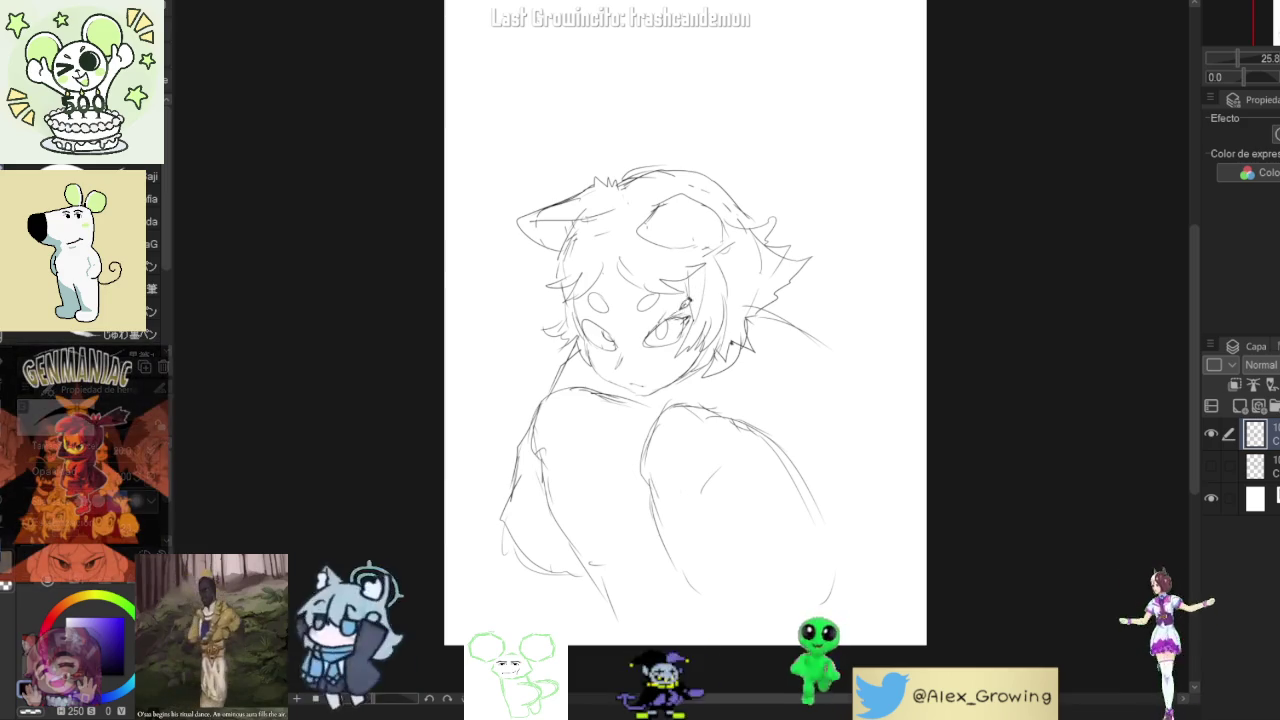
pyautogui.scroll(4, 646, 340)
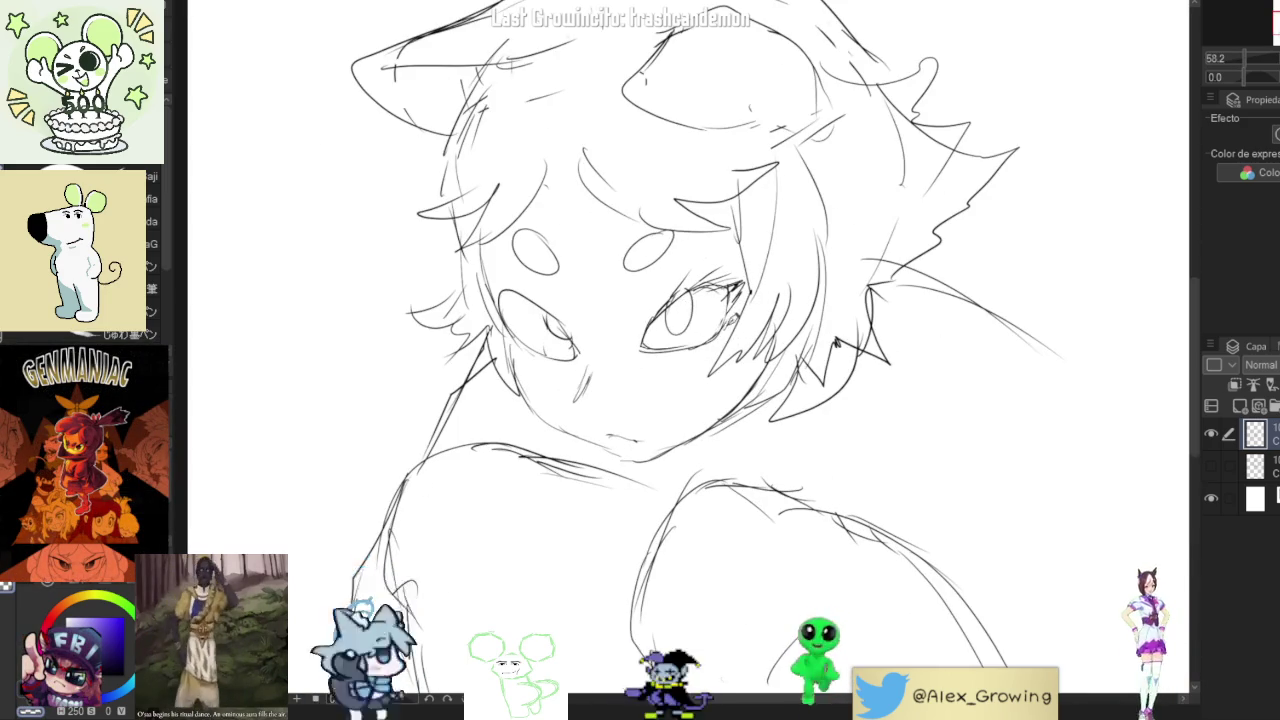
pyautogui.hotkey('ctrl', '0')
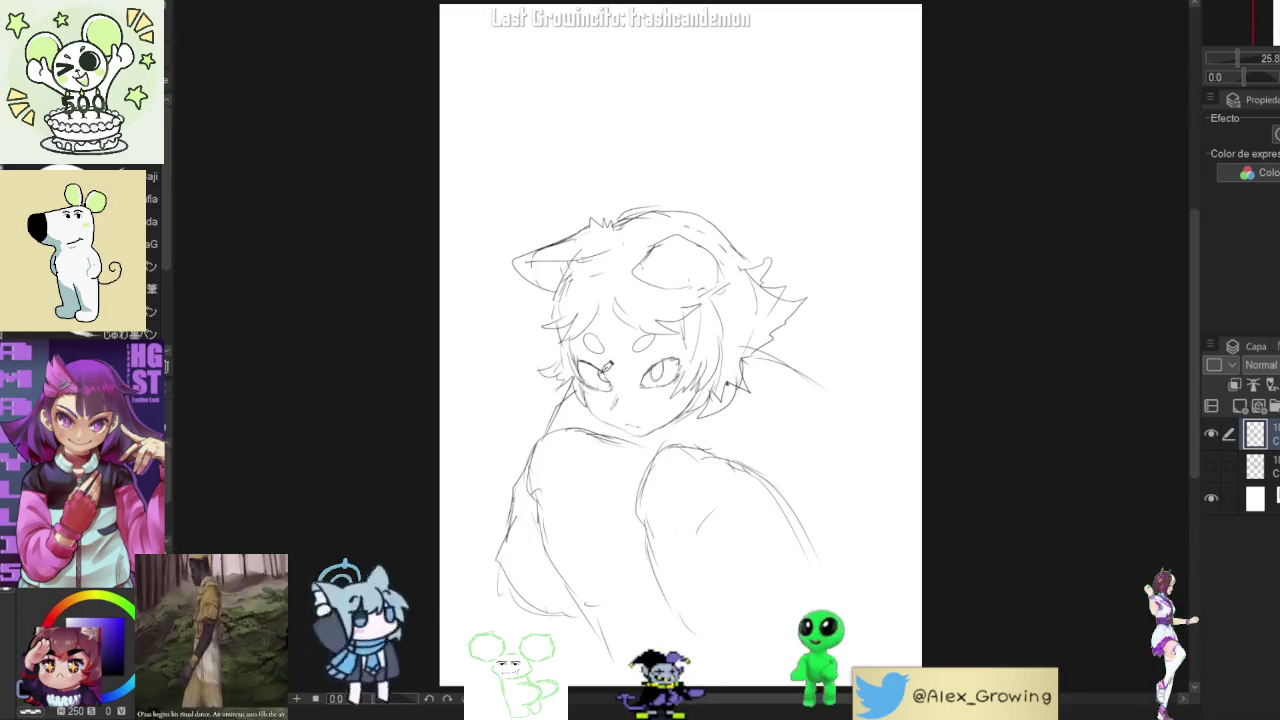
# - Undo the trial strokes around the hair, keeping one small stroke right of the hair
pyautogui.hotkey('ctrl', 'z')
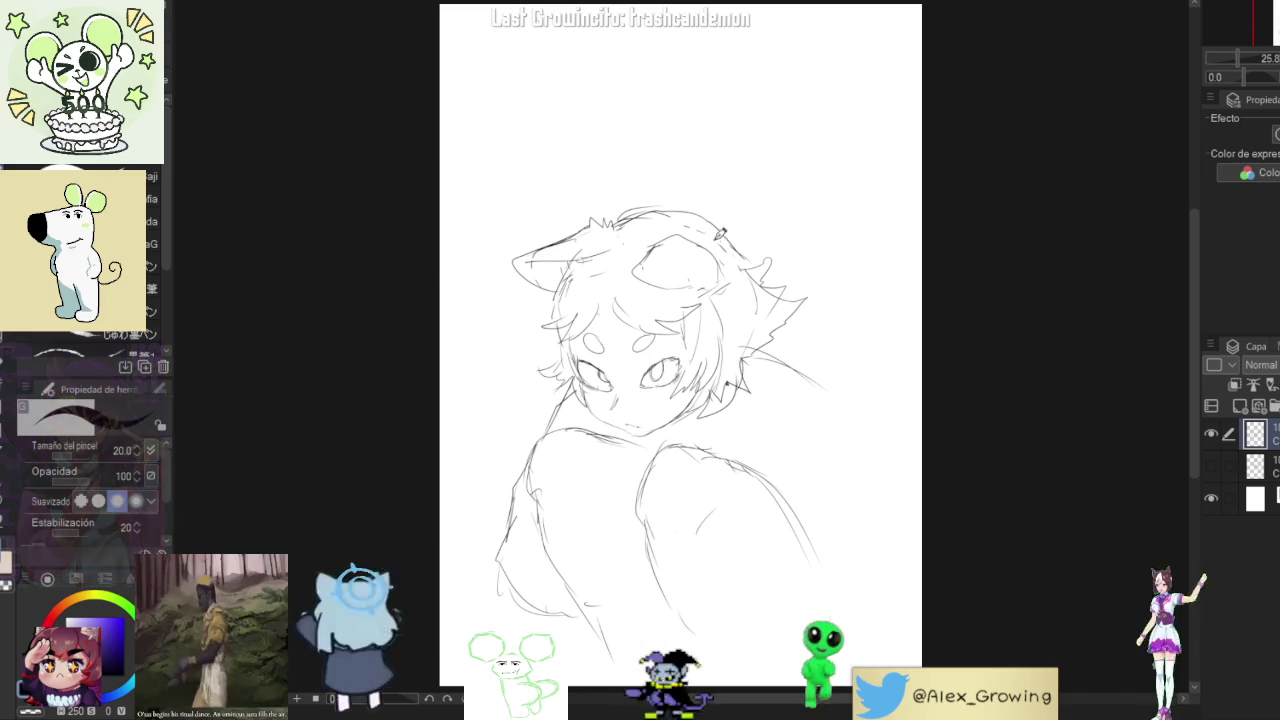
pyautogui.moveTo(745, 243); pyautogui.dragTo(771, 143)
pyautogui.hotkey('ctrl', 'z')
pyautogui.moveTo(698, 158); pyautogui.dragTo(666, 260)
pyautogui.hotkey('ctrl', 'z')
pyautogui.moveTo(774, 318); pyautogui.dragTo(783, 305)
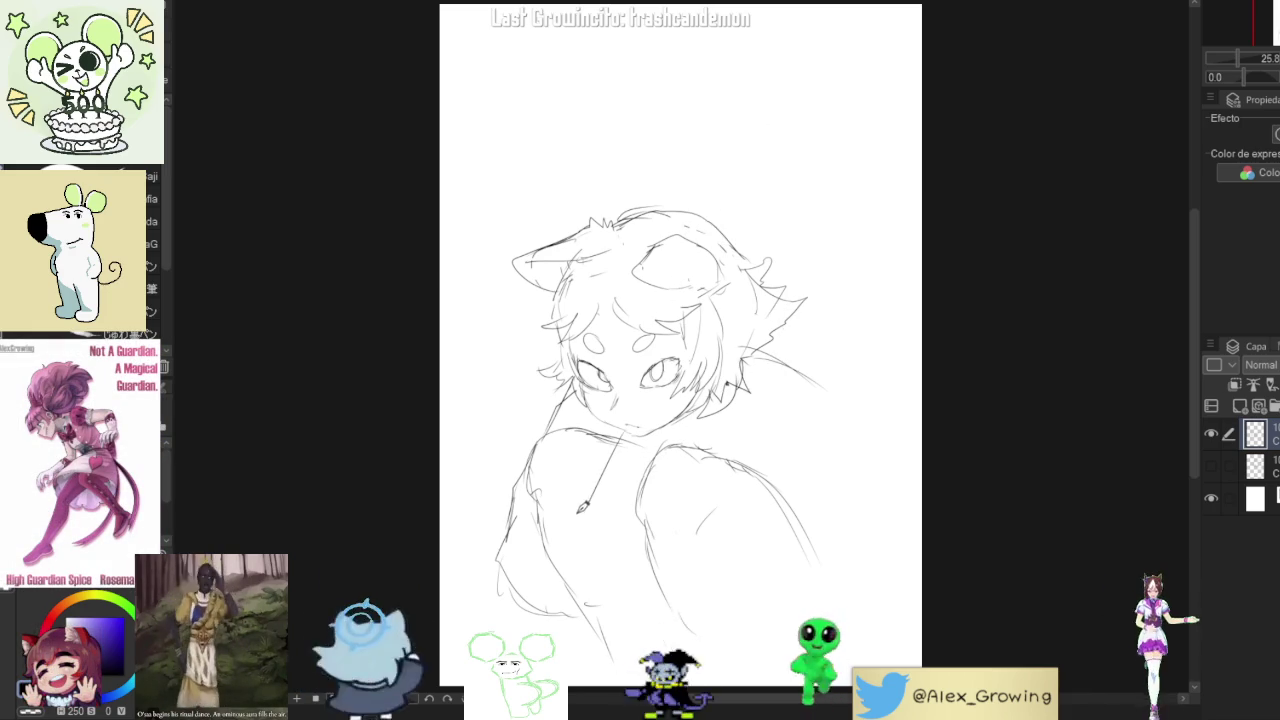
# - Redraw the right arm with a longer inner line and a new outer contour
pyautogui.moveTo(617, 472); pyautogui.dragTo(608, 425)
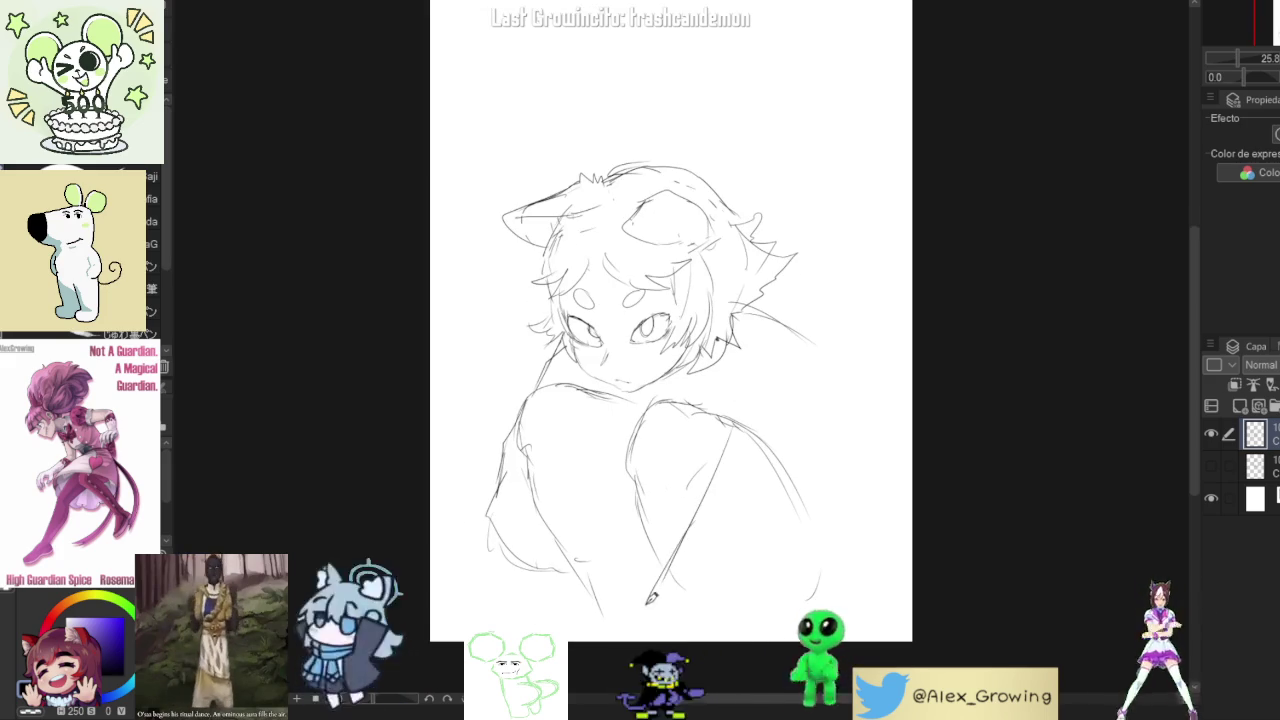
pyautogui.moveTo(729, 368); pyautogui.dragTo(700, 512)
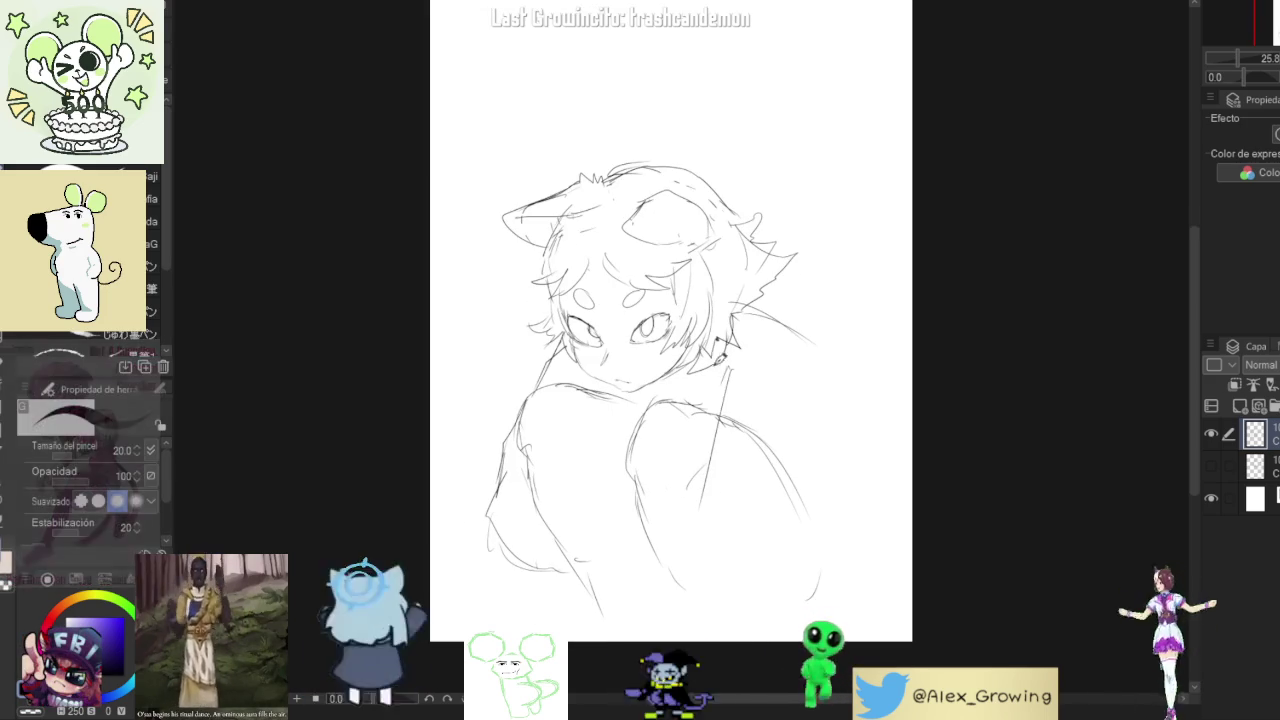
pyautogui.moveTo(725, 372); pyautogui.dragTo(700, 500)
pyautogui.moveTo(714, 386); pyautogui.dragTo(684, 600)
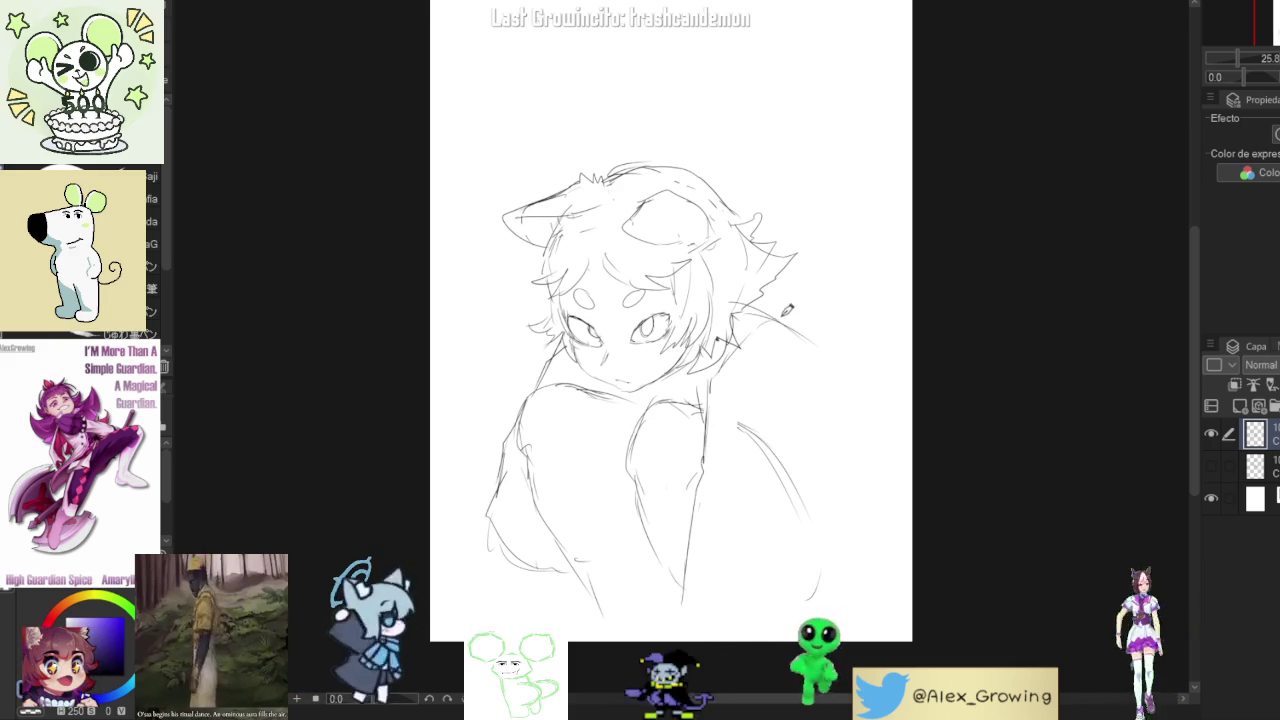
pyautogui.moveTo(814, 436); pyautogui.dragTo(776, 528)
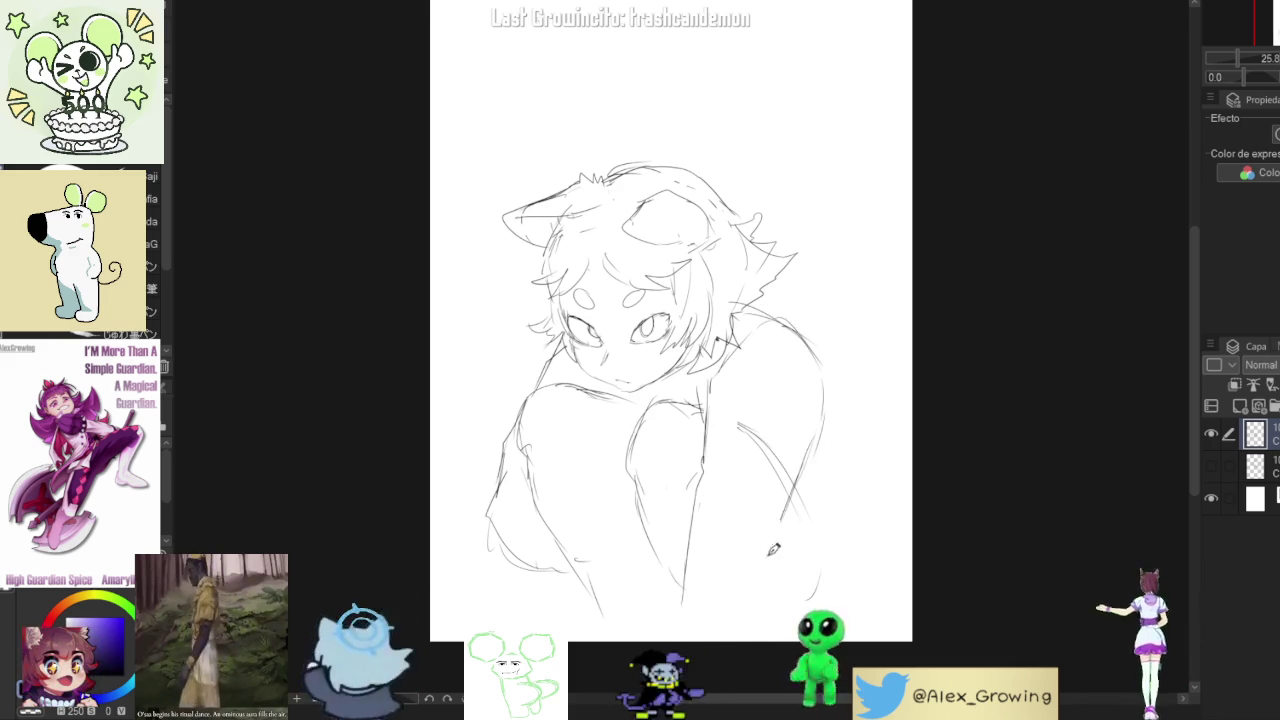
# - Add a right shoulder stroke and redraw the left shoulder and arm contour more smoothly
pyautogui.moveTo(798, 390); pyautogui.dragTo(815, 345)
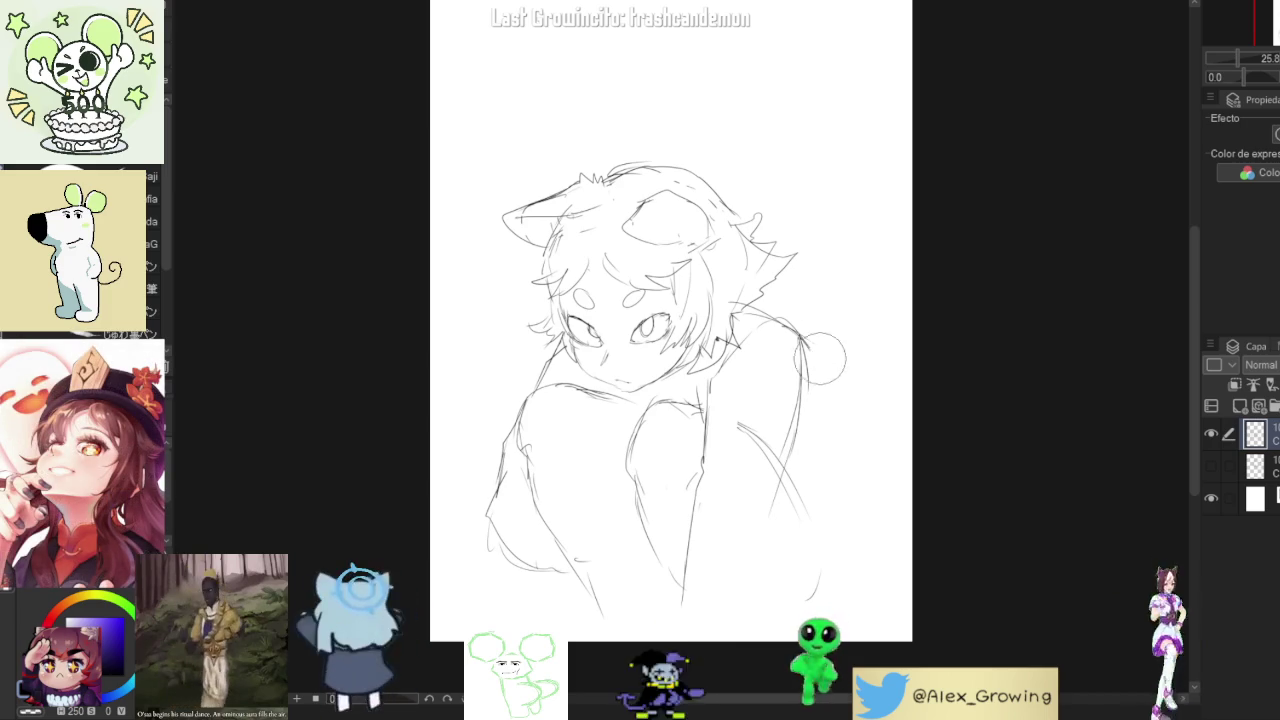
pyautogui.moveTo(545, 352); pyautogui.dragTo(520, 435)
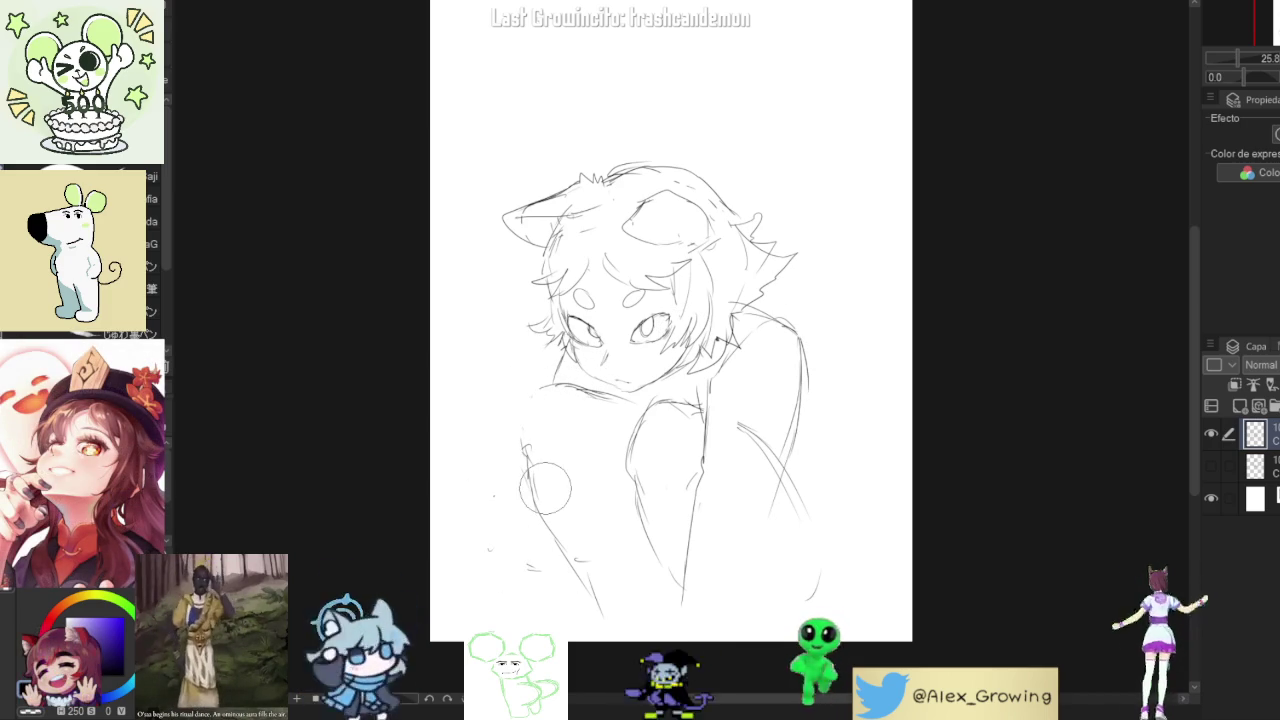
pyautogui.moveTo(553, 376); pyautogui.dragTo(528, 445)
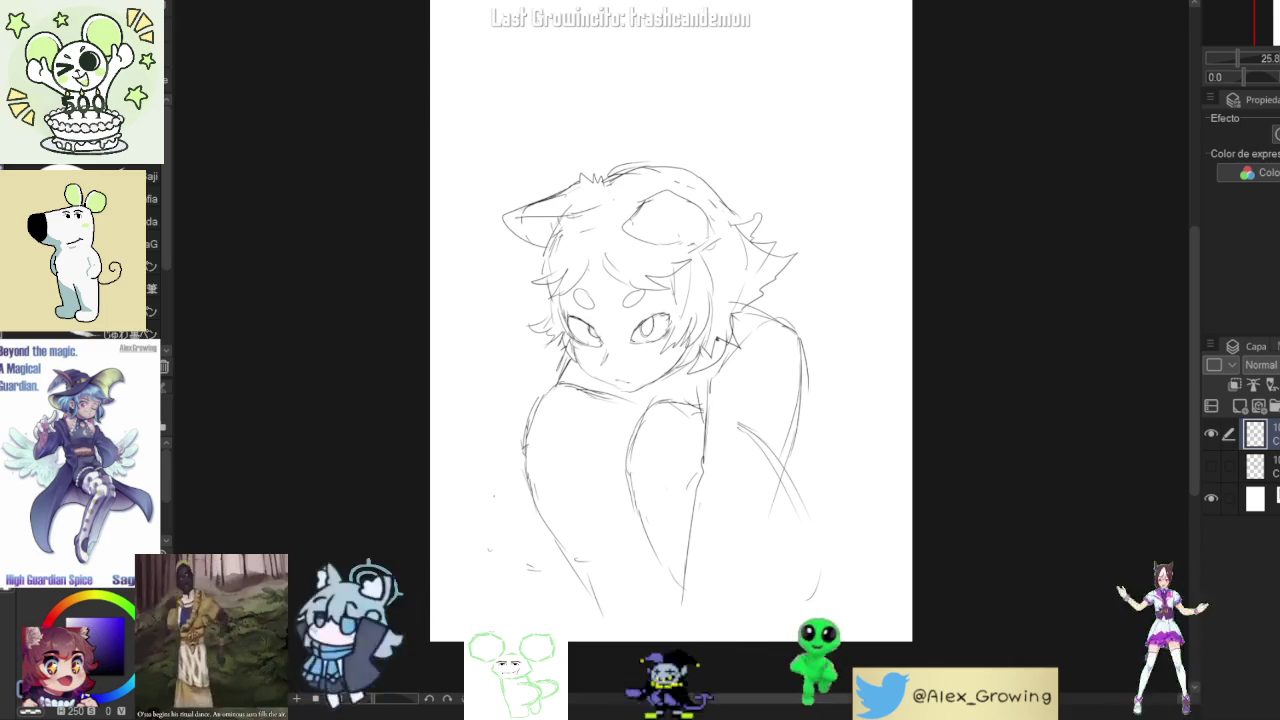
# - Erase the torso, shoulders and arms so only the head remains
pyautogui.moveTo(560, 398); pyautogui.dragTo(515, 488)
pyautogui.press('e')
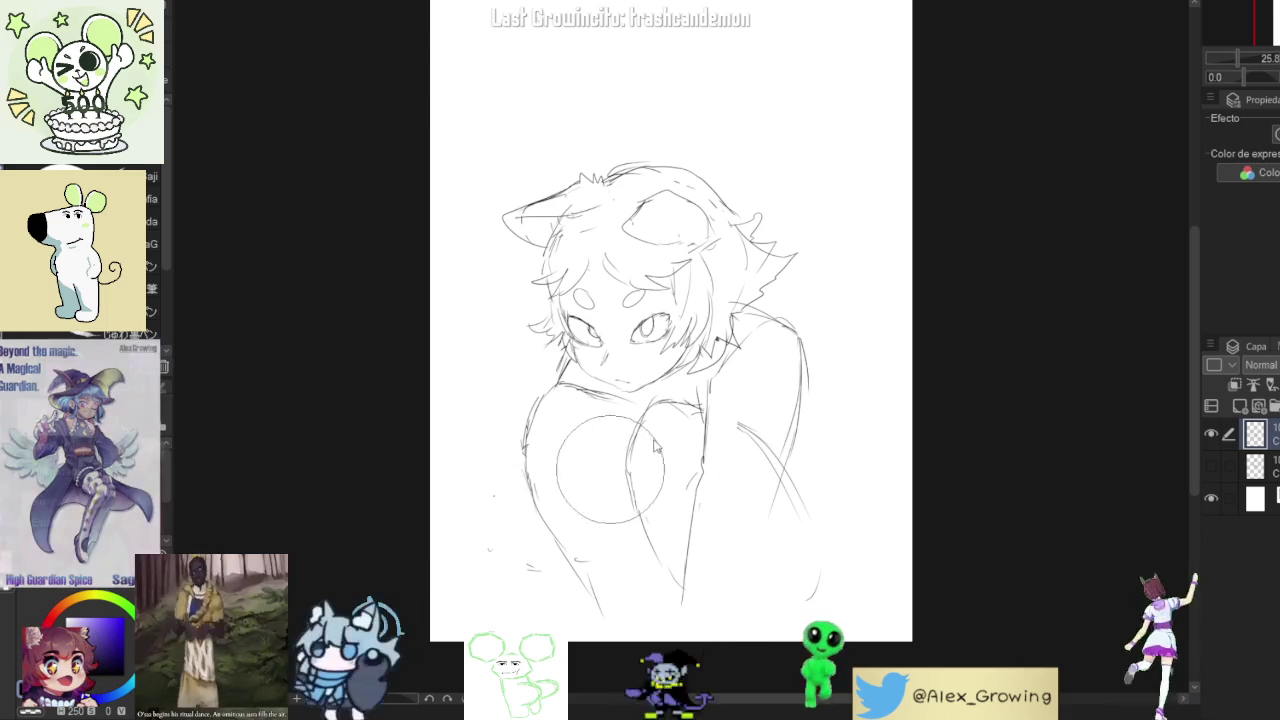
pyautogui.moveTo(574, 396)
pyautogui.mouseDown()
pyautogui.moveTo(551, 591)
pyautogui.moveTo(609, 583)
pyautogui.moveTo(771, 423)
pyautogui.moveTo(692, 452)
pyautogui.moveTo(729, 429)
pyautogui.moveTo(797, 429)
pyautogui.moveTo(709, 514)
pyautogui.mouseUp()
pyautogui.press('p')
# - Rotate the head sketch to a slight tilt and add a line down its right side
pyautogui.moveTo(681, 462); pyautogui.dragTo(673, 518)
pyautogui.moveTo(760, 378); pyautogui.dragTo(768, 396)
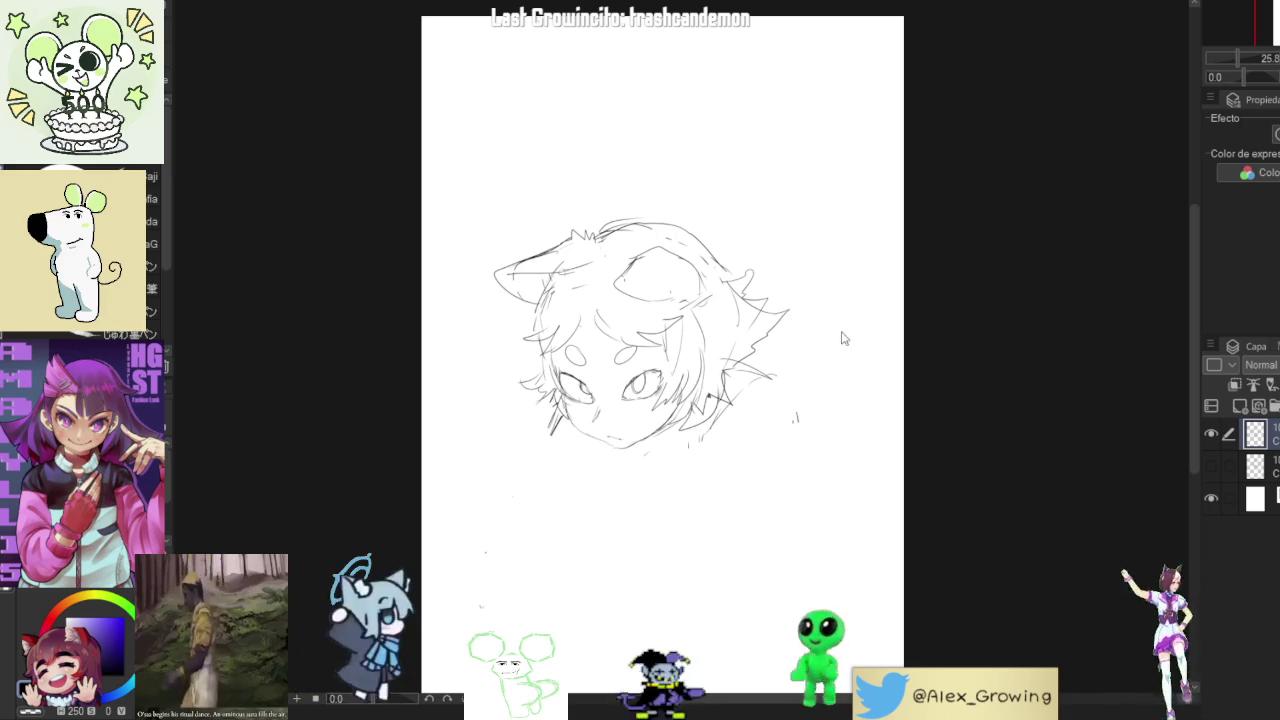
pyautogui.hotkey('ctrl', 't')
pyautogui.moveTo(838, 332); pyautogui.dragTo(760, 446)
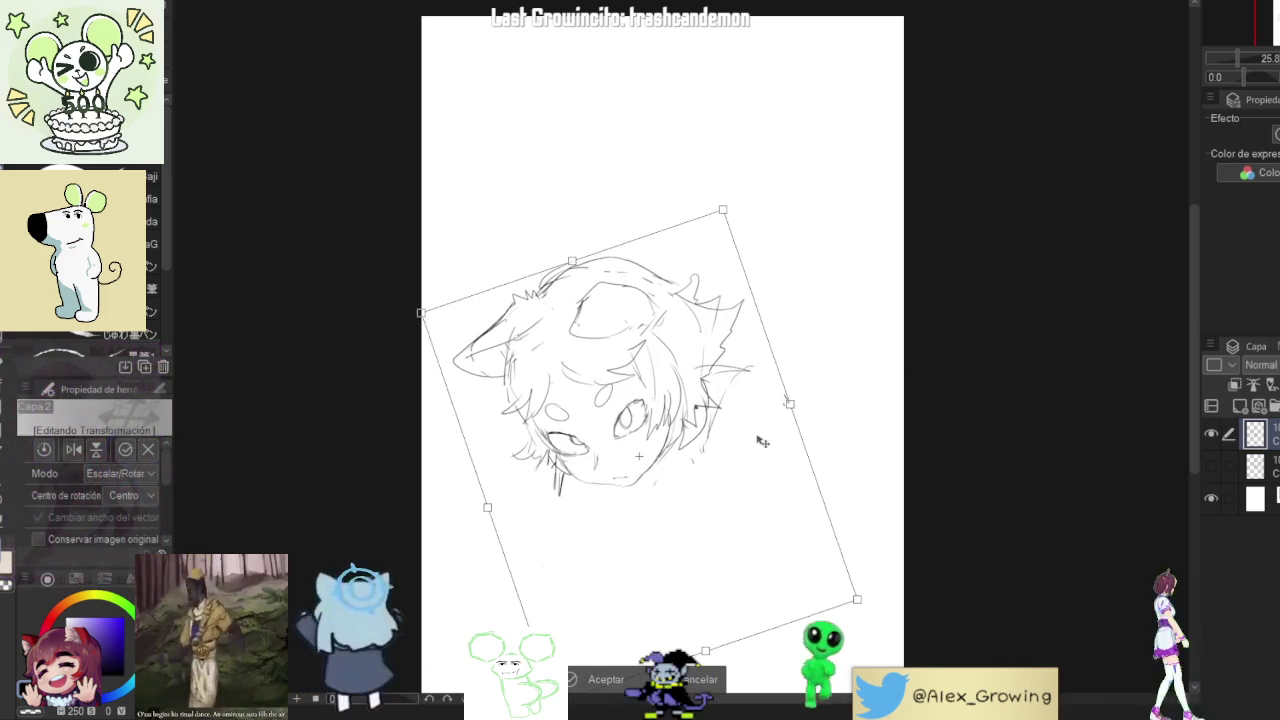
pyautogui.hscroll(-5, 760, 446)
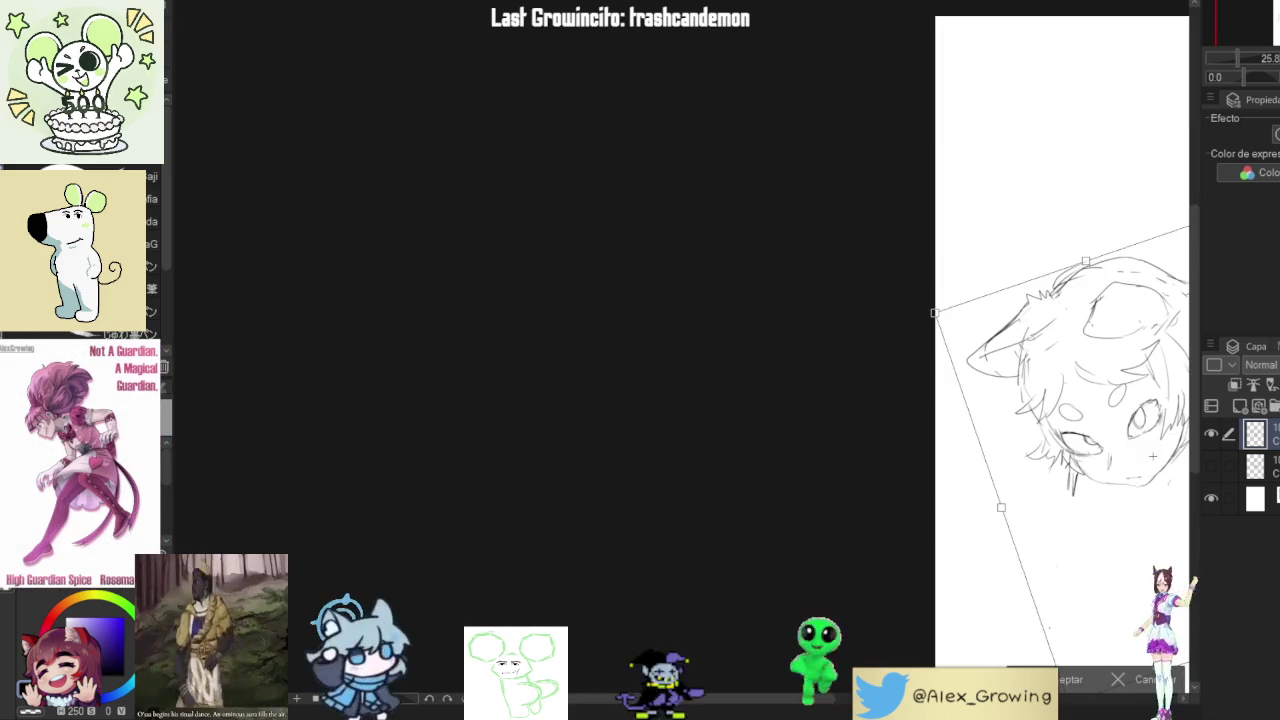
pyautogui.hscroll(5, 1152, 457)
pyautogui.press('Return')
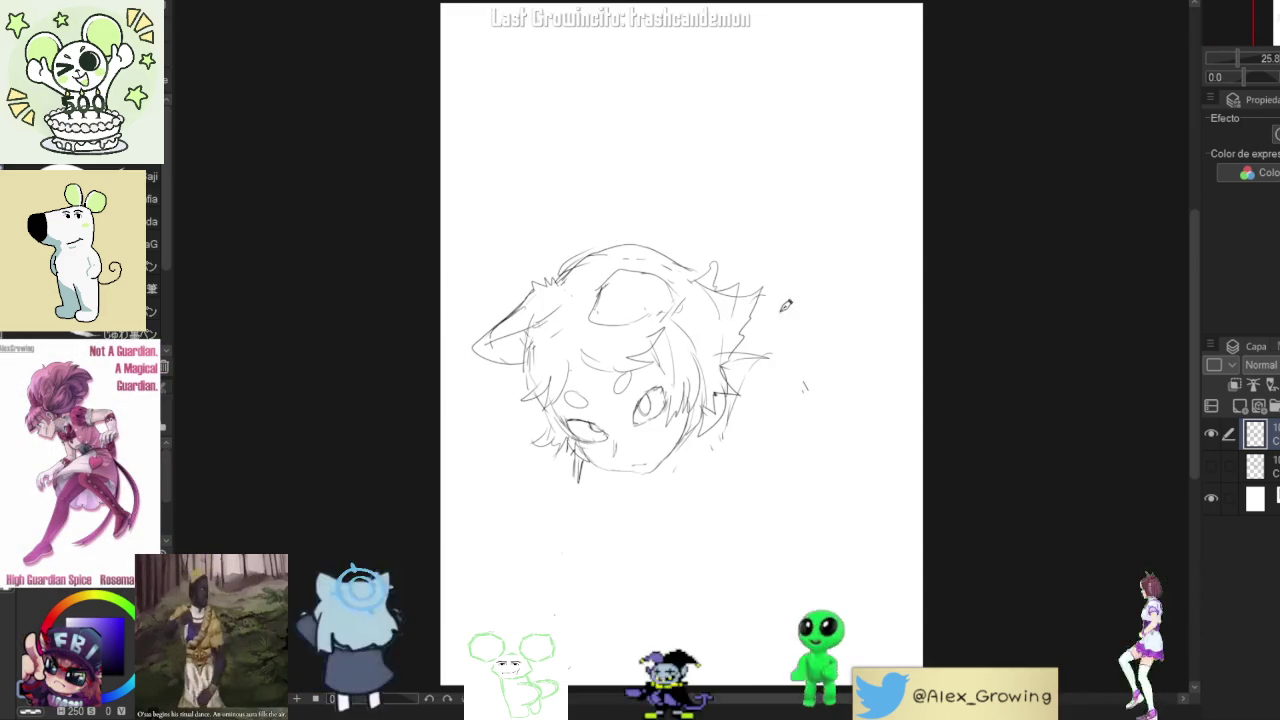
pyautogui.moveTo(765, 388); pyautogui.dragTo(762, 430)
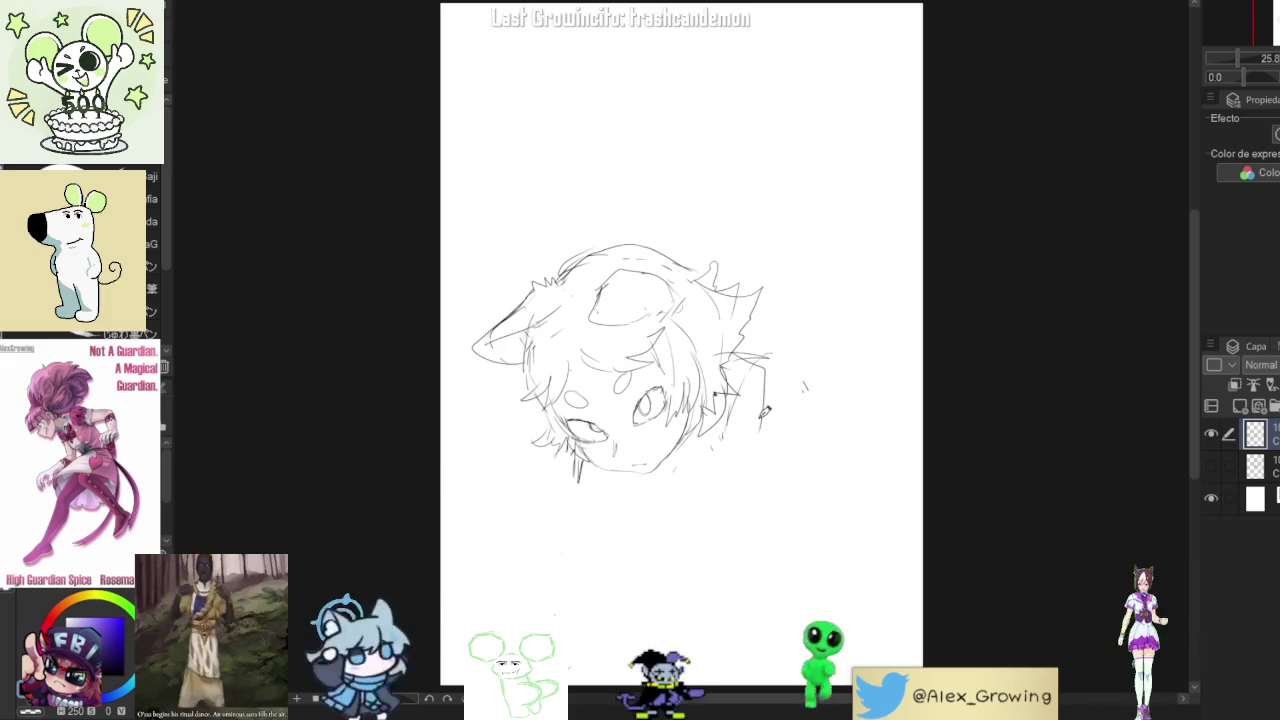
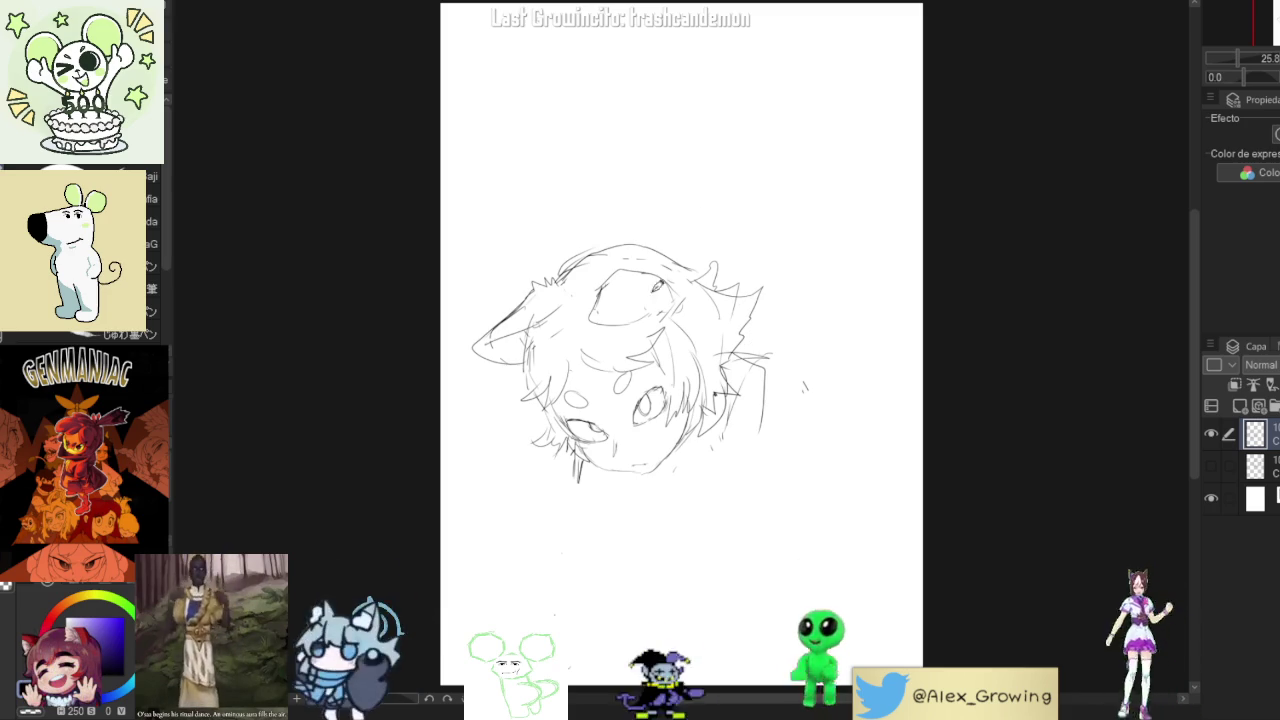
# - Redraw the head's right-side strokes, undo the stray cheek stroke, and mirror the canvas to check
pyautogui.moveTo(771, 290)
pyautogui.mouseDown()
pyautogui.moveTo(729, 371)
pyautogui.moveTo(772, 418)
pyautogui.mouseUp()
pyautogui.hotkey('ctrl', 'z')
pyautogui.hotkey('ctrl', 'z')
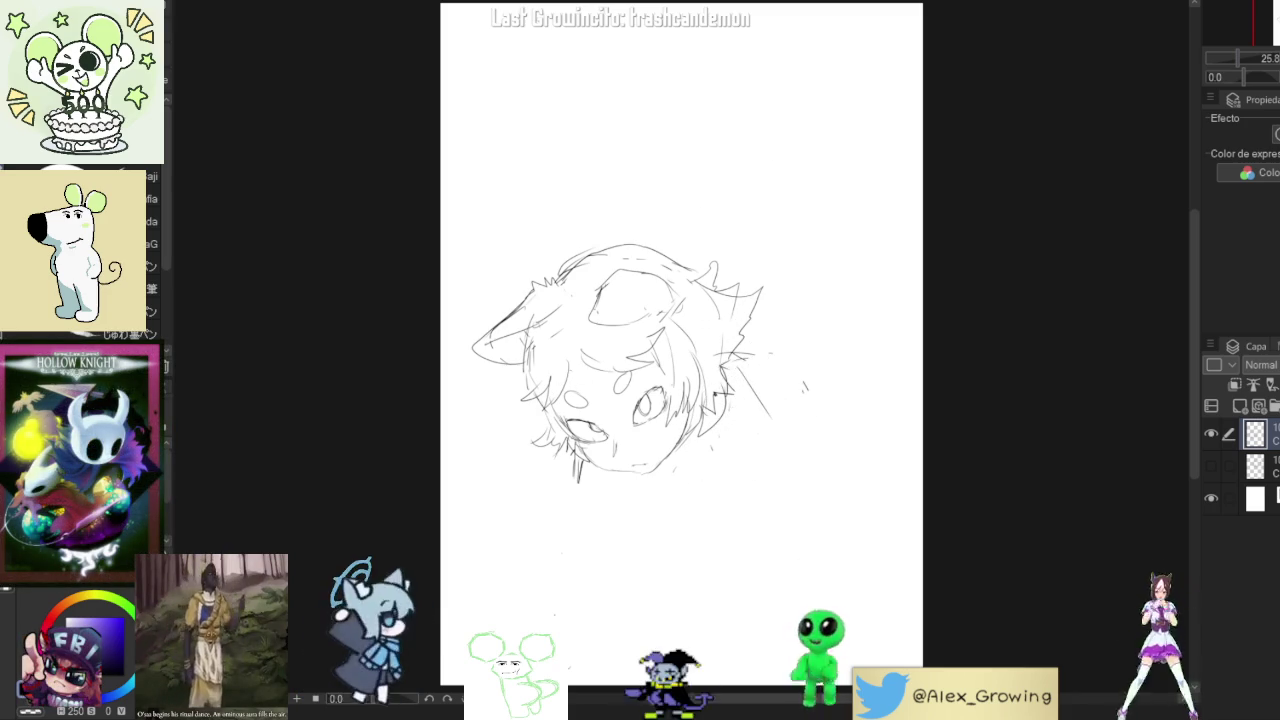
pyautogui.press('h')
pyautogui.press('h')
pyautogui.press('h')
pyautogui.press('h')
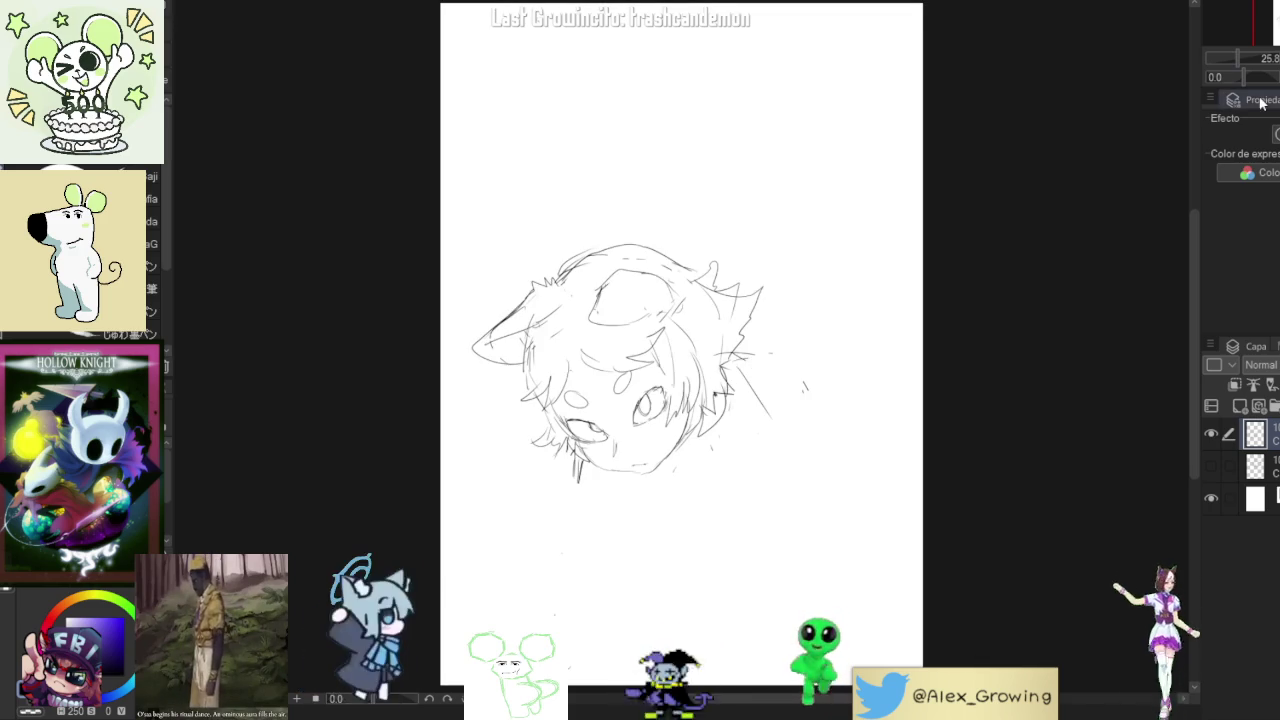
# - Free-transform the head sketch right, then slightly back left, and commit its position
pyautogui.hotkey('ctrl', 't')
pyautogui.moveTo(640, 350); pyautogui.dragTo(685, 350)
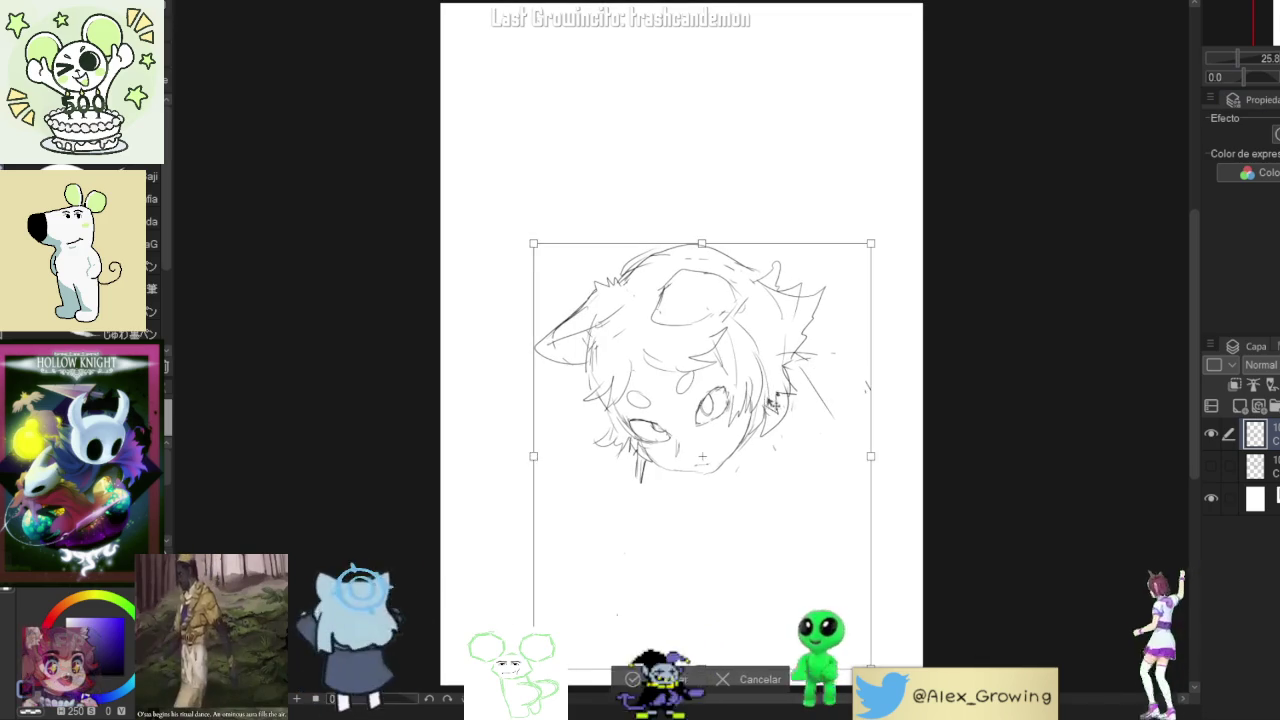
pyautogui.press('Return')
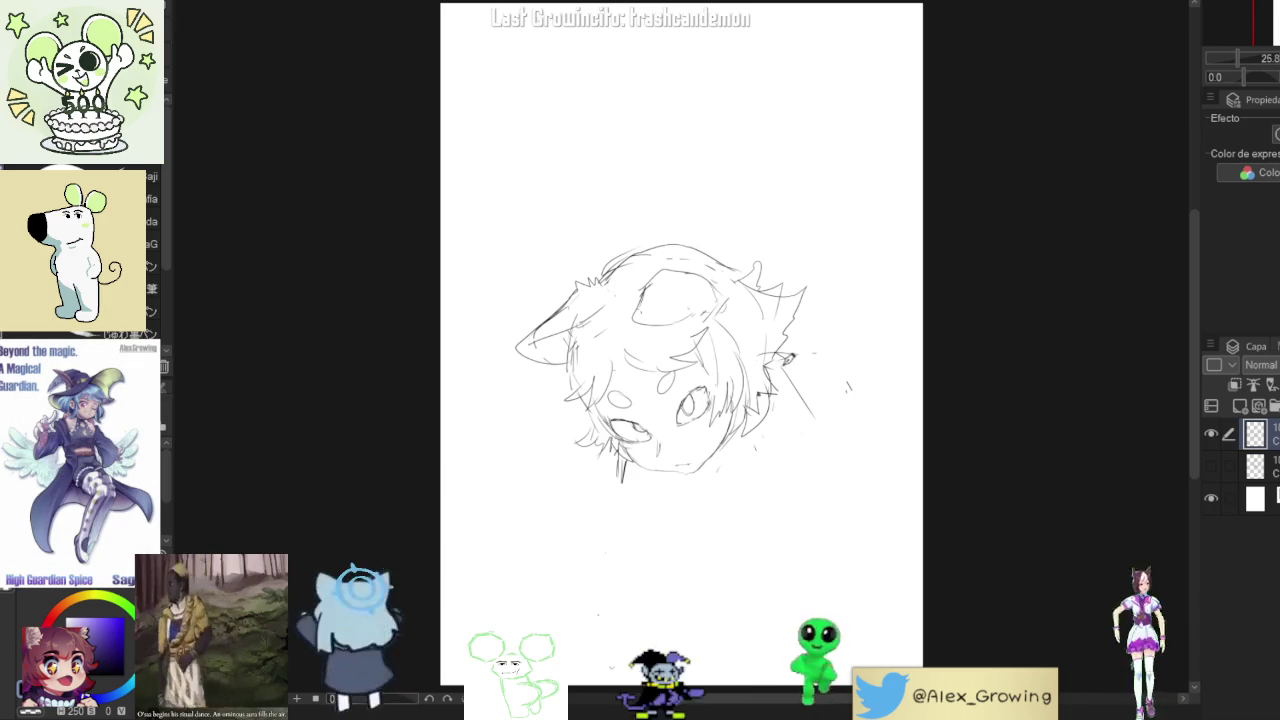
pyautogui.hotkey('ctrl', 't')
pyautogui.moveTo(640, 400); pyautogui.dragTo(603, 400)
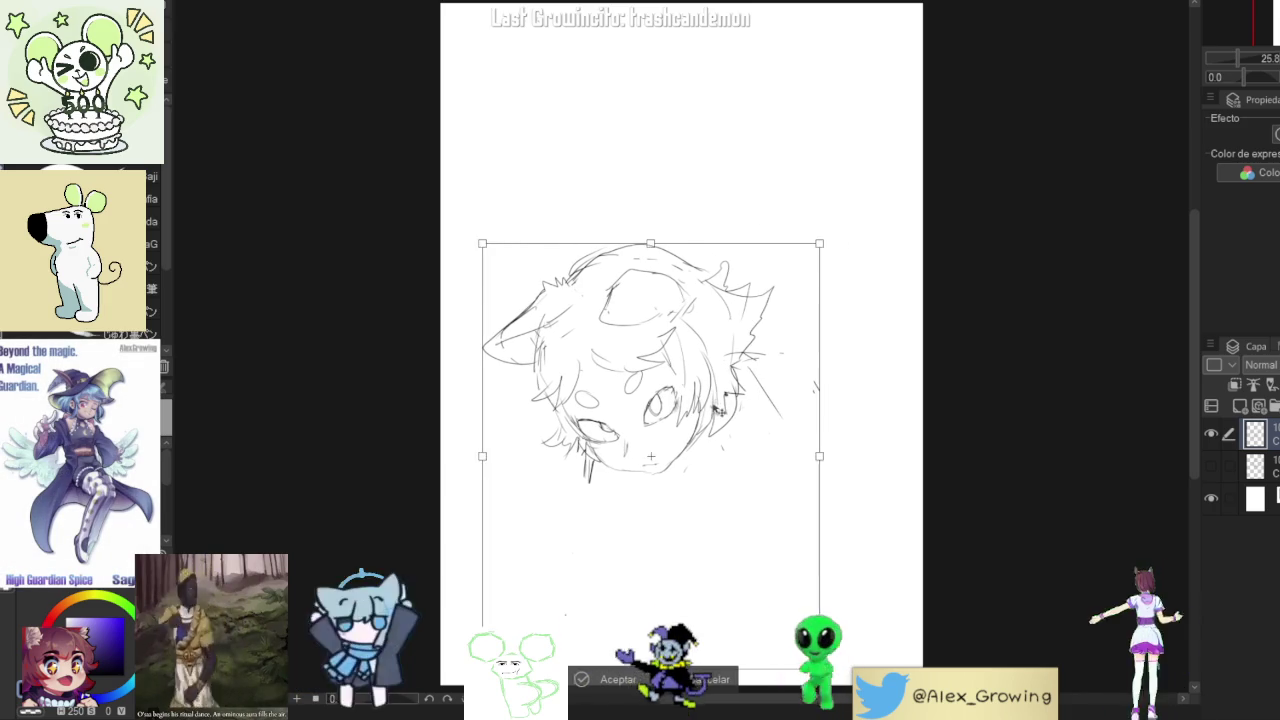
pyautogui.click(585, 679)
# - Sketch a shape beside the face's right side, undoing two stray long strokes first
pyautogui.moveTo(748, 370); pyautogui.dragTo(754, 448)
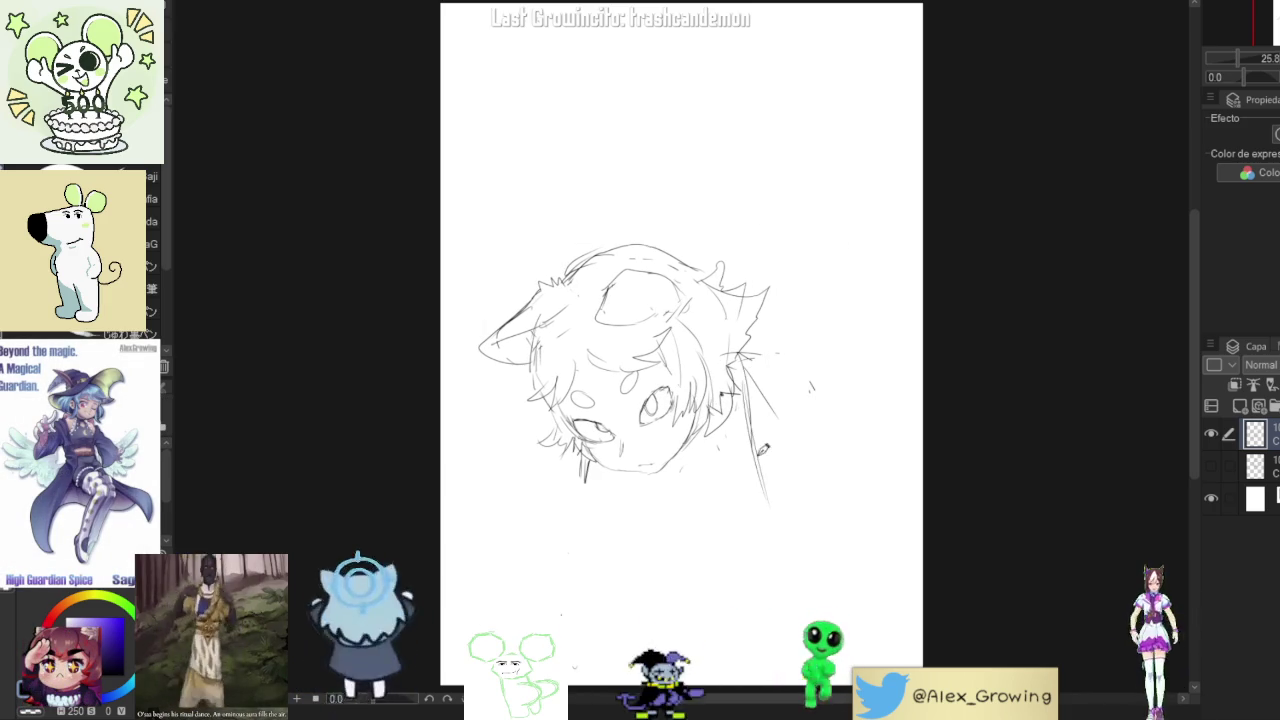
pyautogui.hotkey('ctrl', 'z')
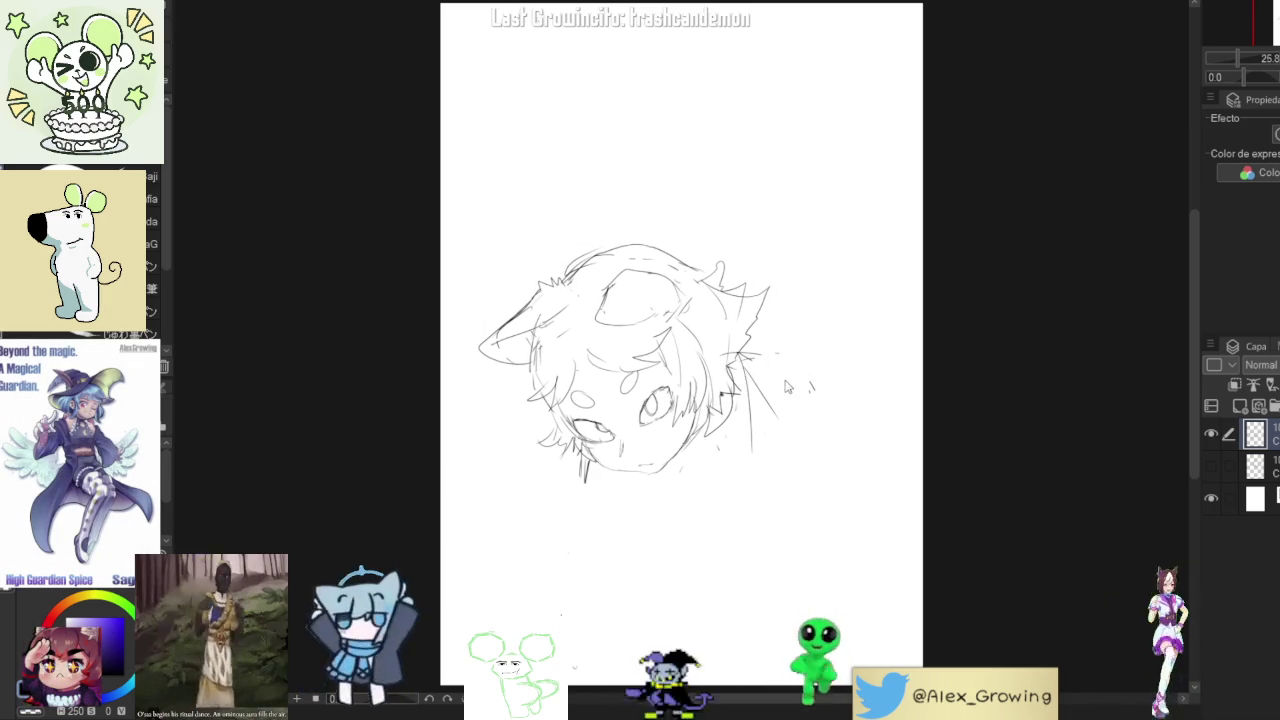
pyautogui.hotkey('ctrl', 'z')
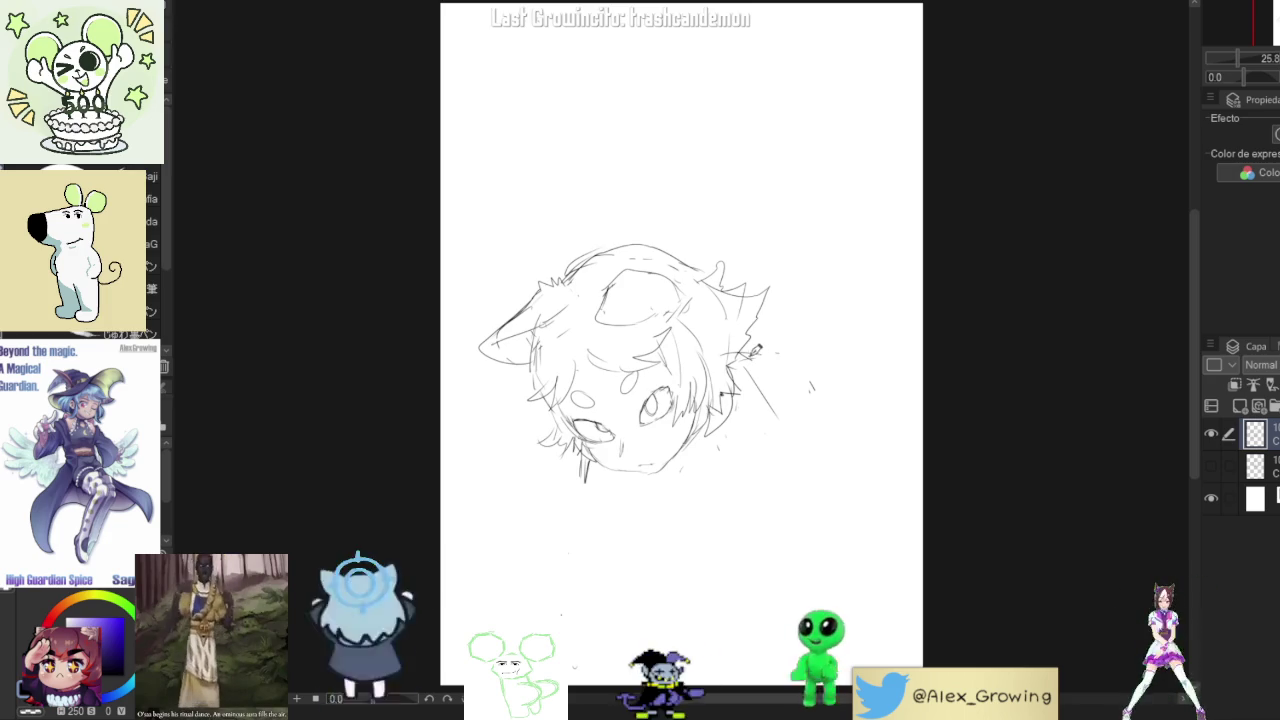
pyautogui.moveTo(788, 396)
pyautogui.mouseDown()
pyautogui.moveTo(760, 335)
pyautogui.moveTo(823, 322)
pyautogui.moveTo(857, 410)
pyautogui.mouseUp()
# - Remove the long right curve and rough in neck and shoulder lines below the head
pyautogui.hotkey('ctrl', 'z')
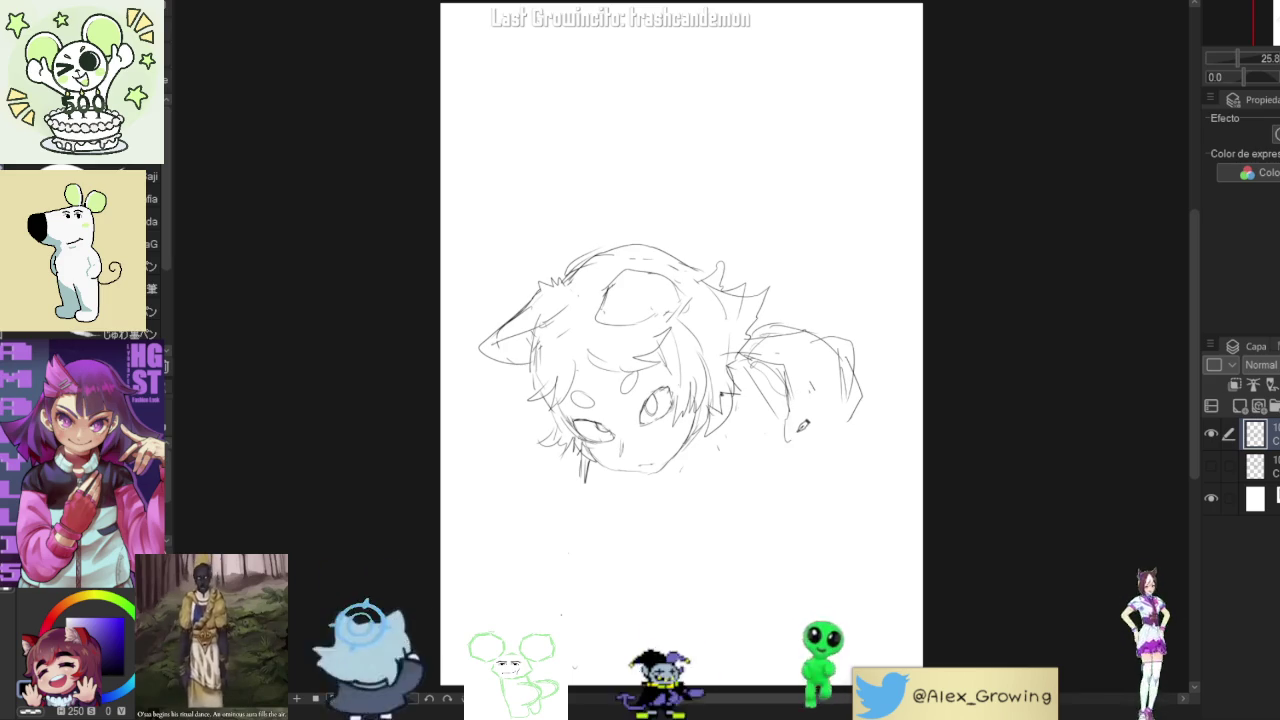
pyautogui.moveTo(706, 462); pyautogui.dragTo(714, 516)
pyautogui.moveTo(754, 412); pyautogui.dragTo(712, 490)
pyautogui.moveTo(766, 390); pyautogui.dragTo(738, 422)
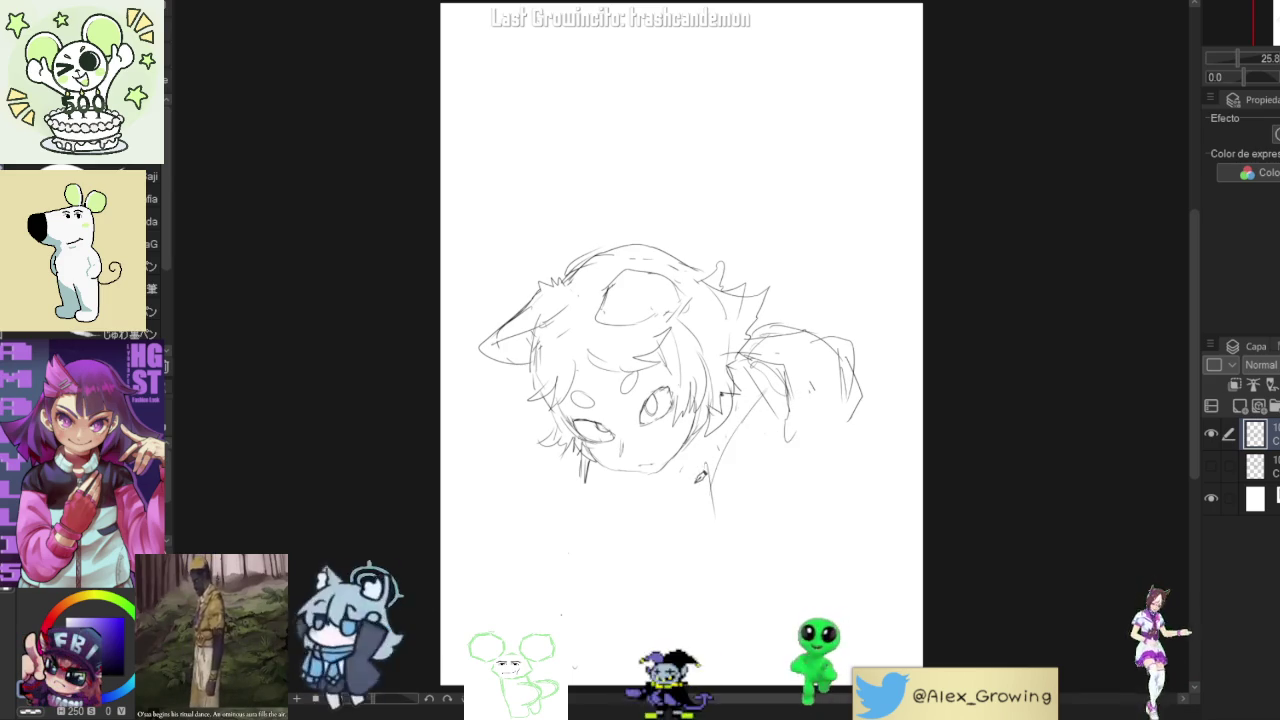
pyautogui.moveTo(668, 458)
pyautogui.mouseDown()
pyautogui.moveTo(689, 485)
pyautogui.moveTo(664, 478)
pyautogui.moveTo(686, 464)
pyautogui.moveTo(668, 484)
pyautogui.mouseUp()
pyautogui.moveTo(700, 430)
pyautogui.mouseDown()
pyautogui.moveTo(714, 478)
pyautogui.moveTo(646, 496)
pyautogui.moveTo(684, 496)
pyautogui.moveTo(634, 484)
pyautogui.moveTo(660, 466)
pyautogui.moveTo(644, 448)
pyautogui.mouseUp()
pyautogui.hotkey('ctrl', 'z')
pyautogui.hotkey('ctrl', 'z')
pyautogui.hotkey('ctrl', 'z')
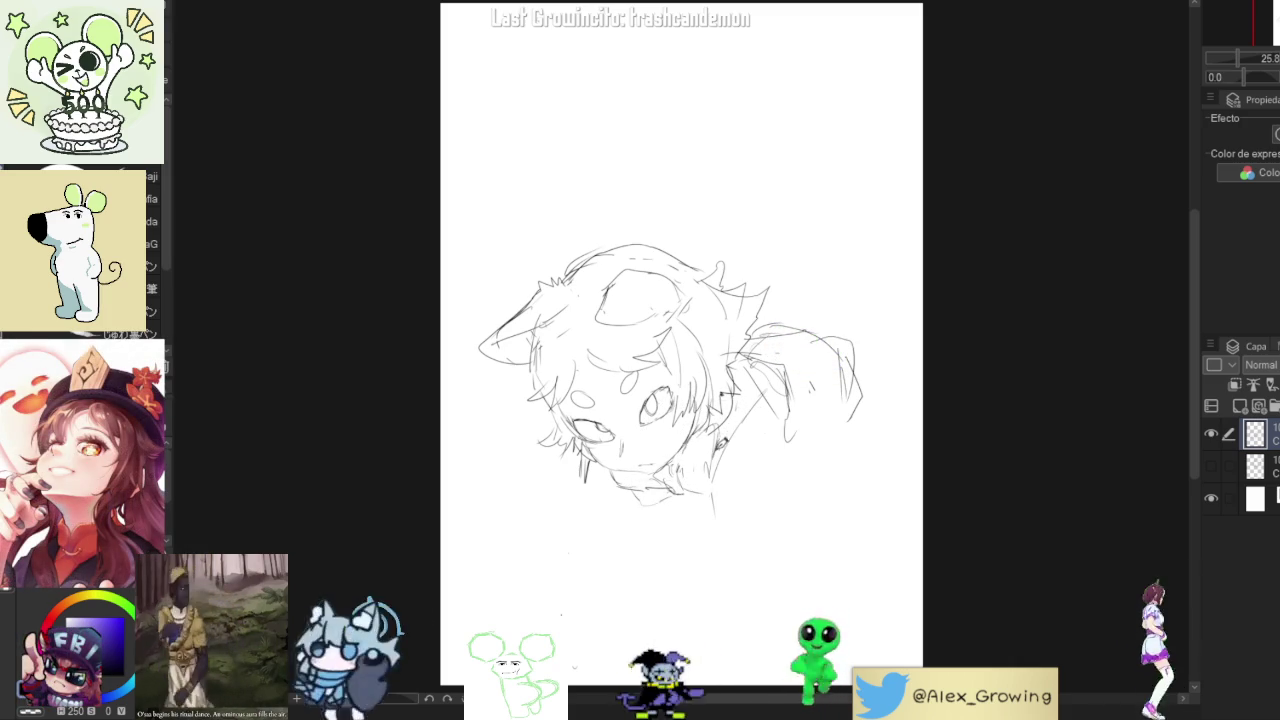
# - Reset the brush to a small size and draw a chin stroke and V-shaped collar
pyautogui.press('e')
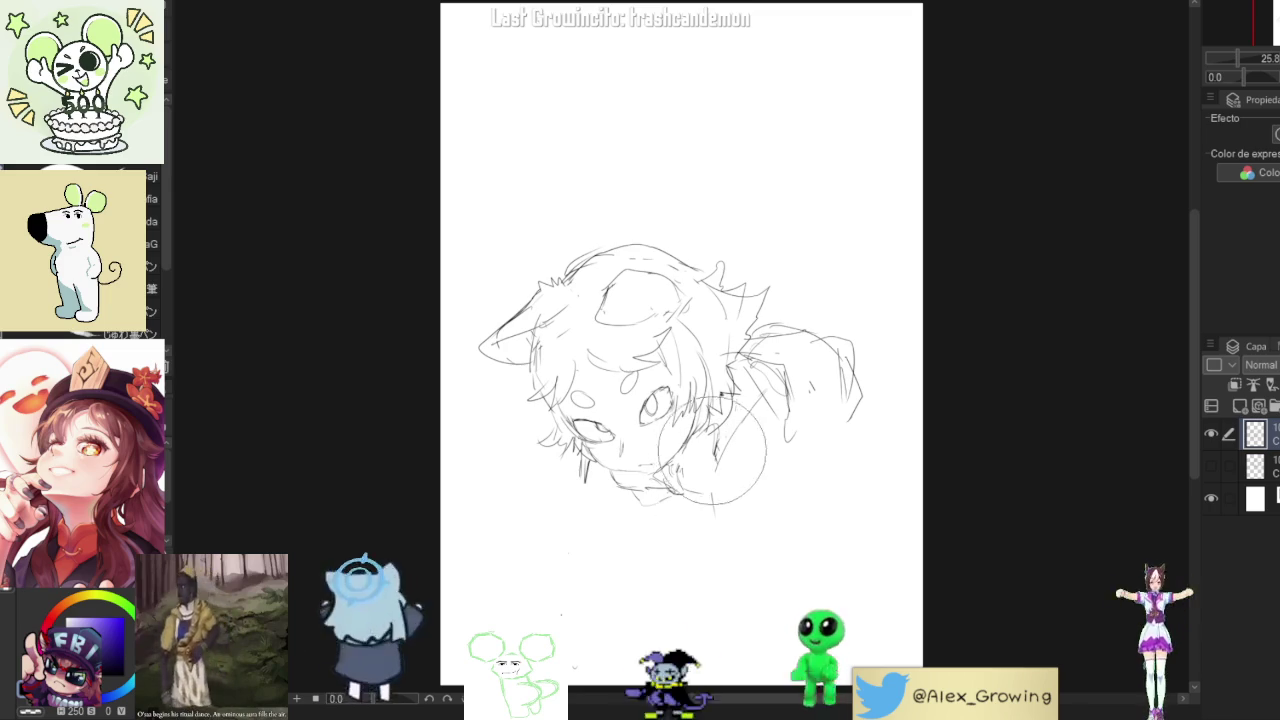
pyautogui.press('p')
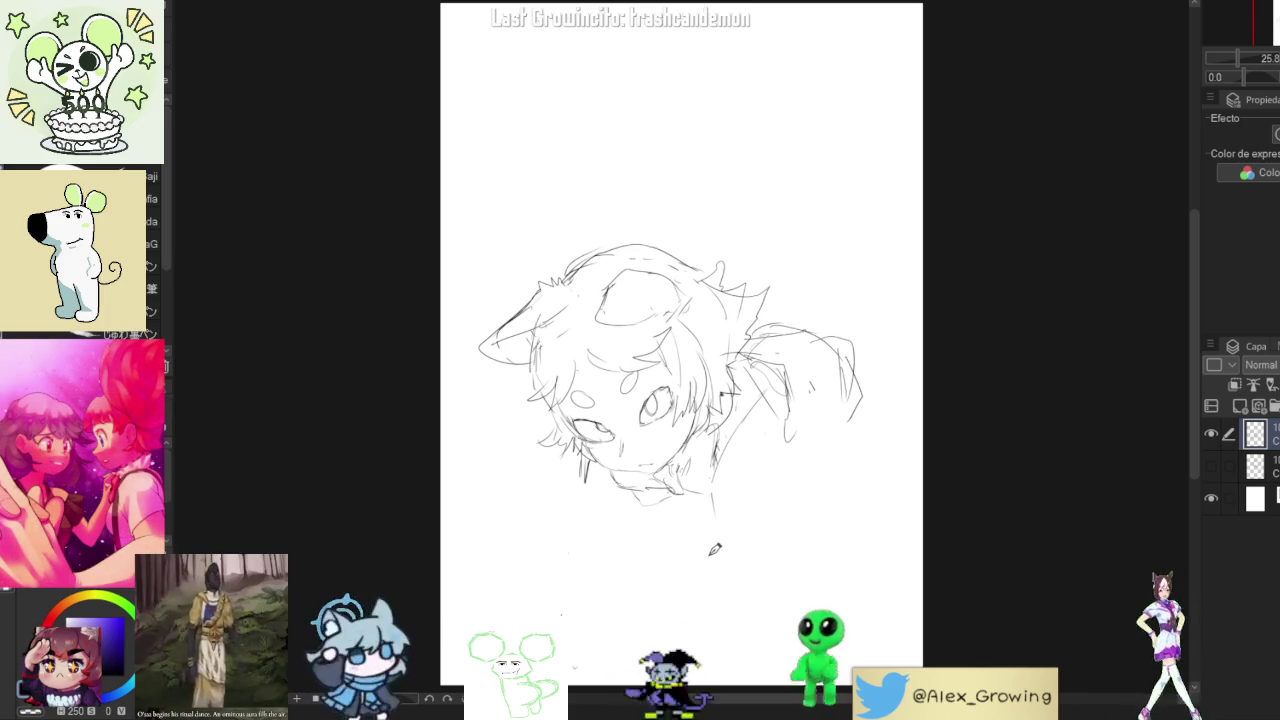
pyautogui.moveTo(706, 466); pyautogui.dragTo(686, 482)
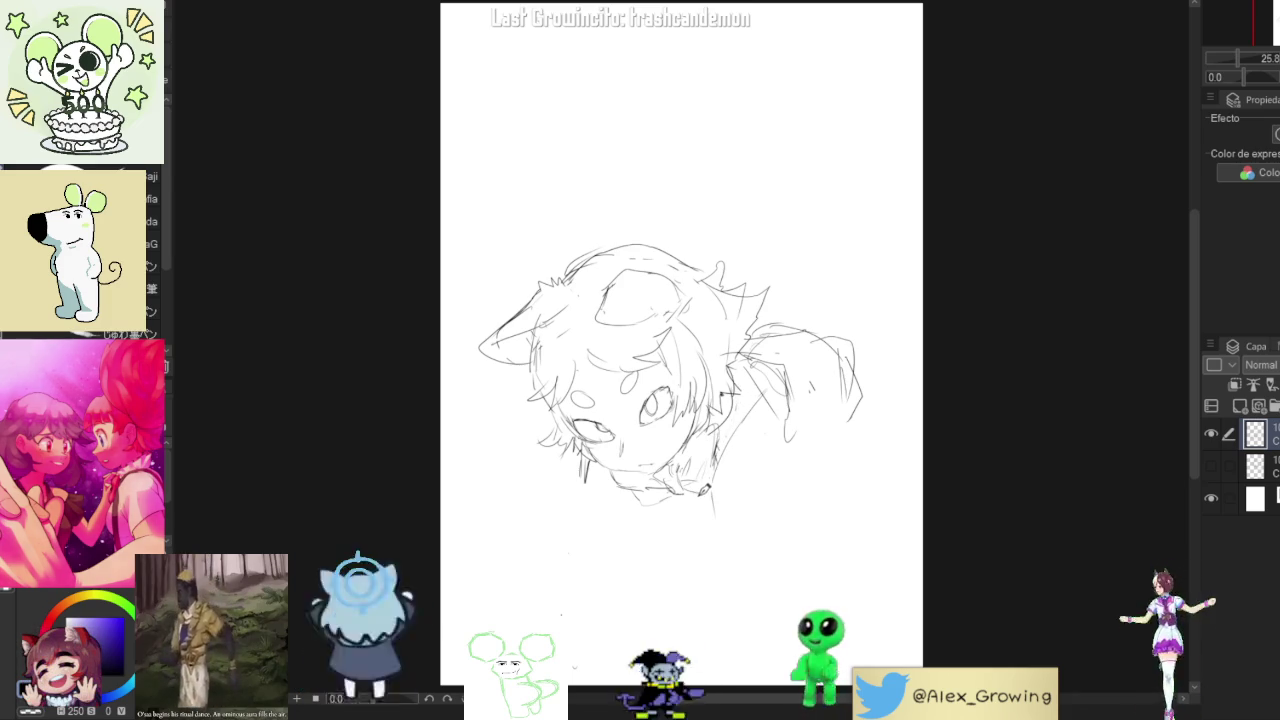
pyautogui.moveTo(656, 502); pyautogui.dragTo(712, 494)
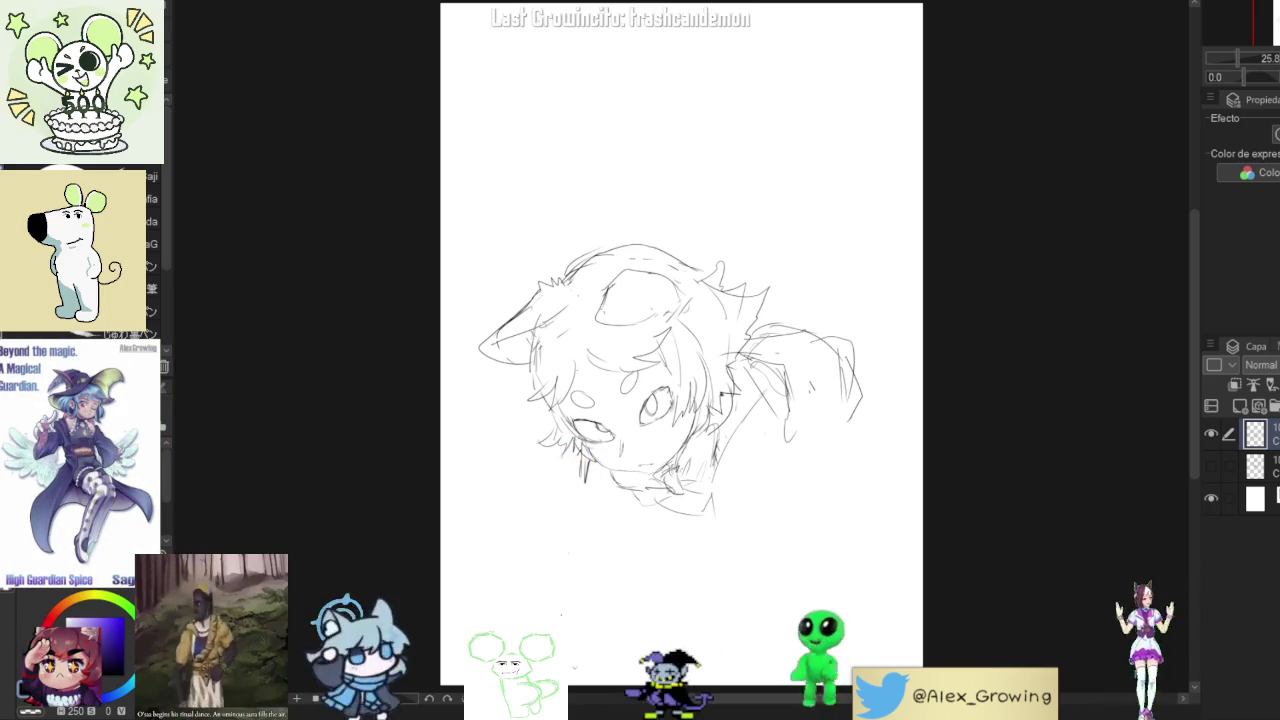
# - Add a small curl at the right of the sketch near the gripping hand's fingers
pyautogui.moveTo(832, 392); pyautogui.dragTo(843, 381)
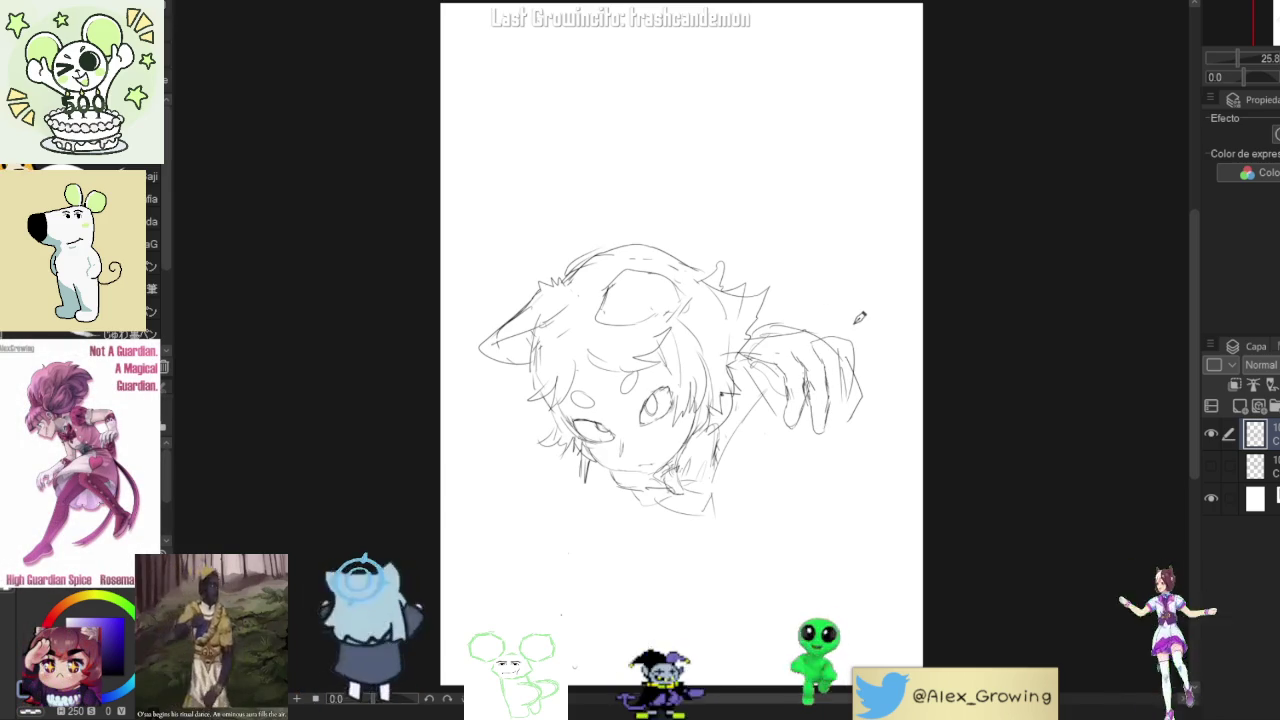
# - Remove the loop around the hand and erase the hand's right edge with a large eraser
pyautogui.moveTo(850, 306); pyautogui.dragTo(806, 328)
pyautogui.hotkey('ctrl', 'z')
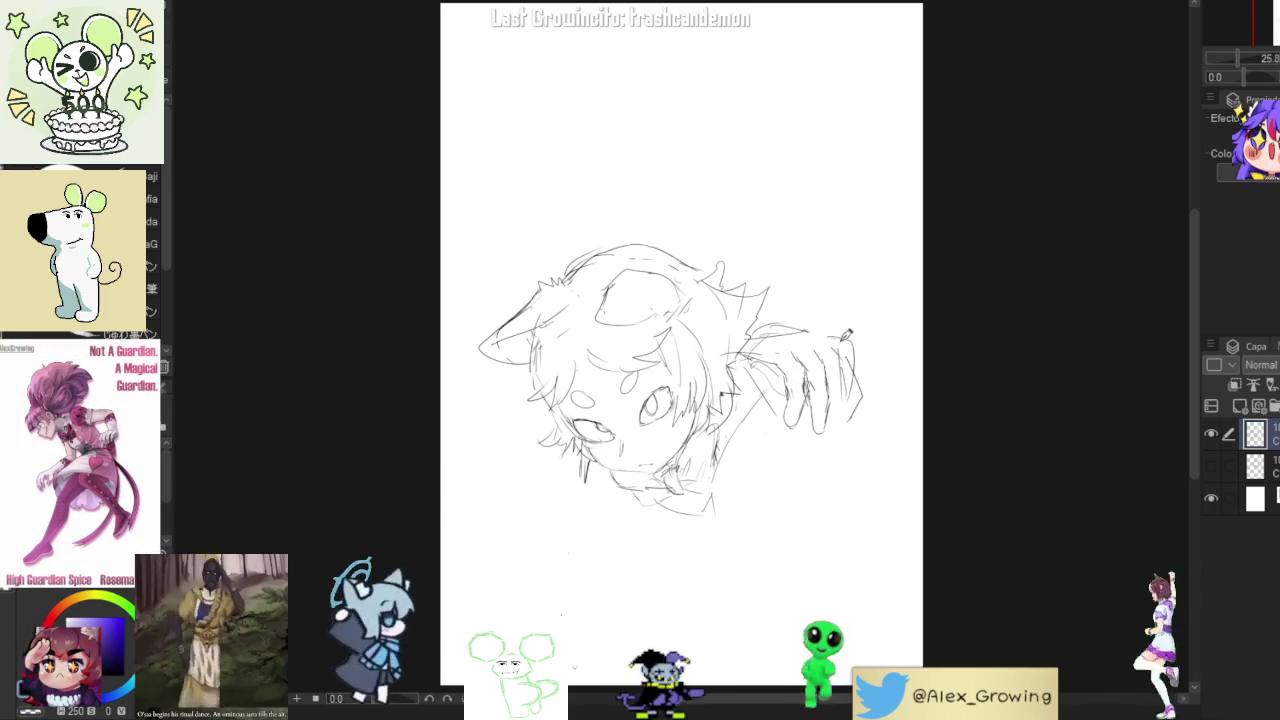
pyautogui.press('e')
pyautogui.moveTo(864, 428); pyautogui.dragTo(857, 321)
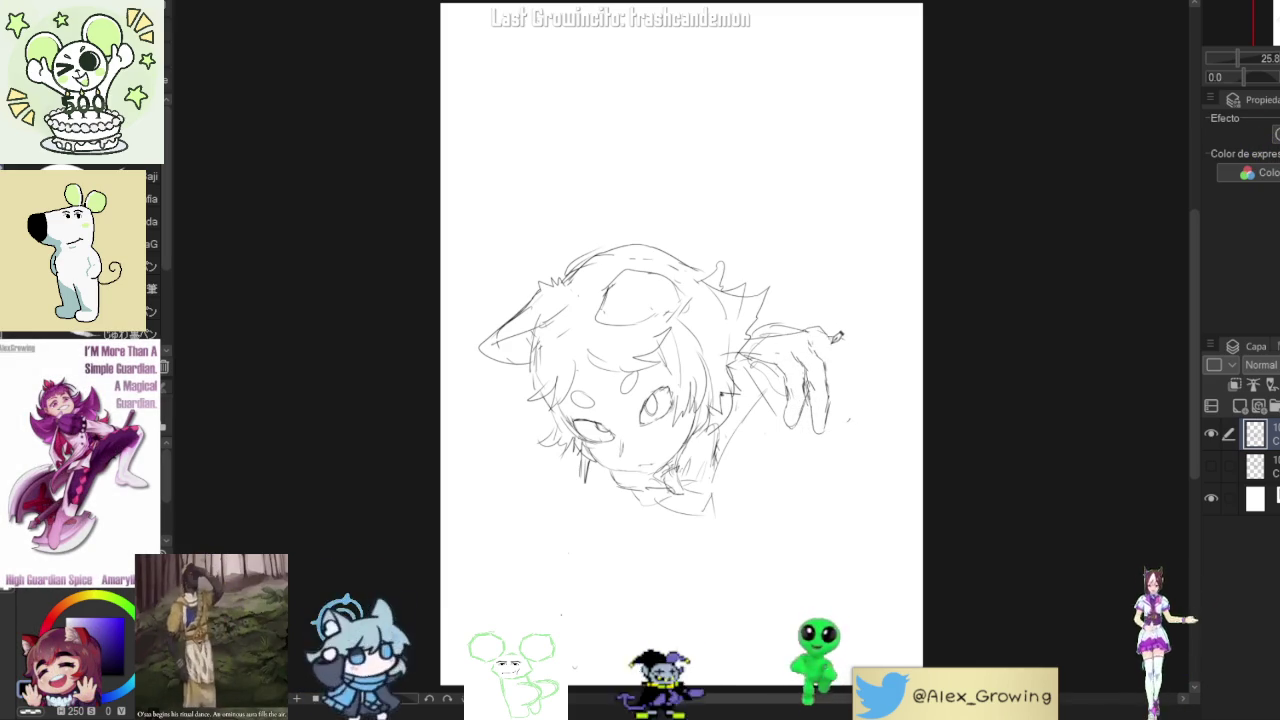
# - Redraw the hand's right edge with a knuckle loop and add diagonal arm lines below it
pyautogui.moveTo(840, 348); pyautogui.dragTo(860, 388)
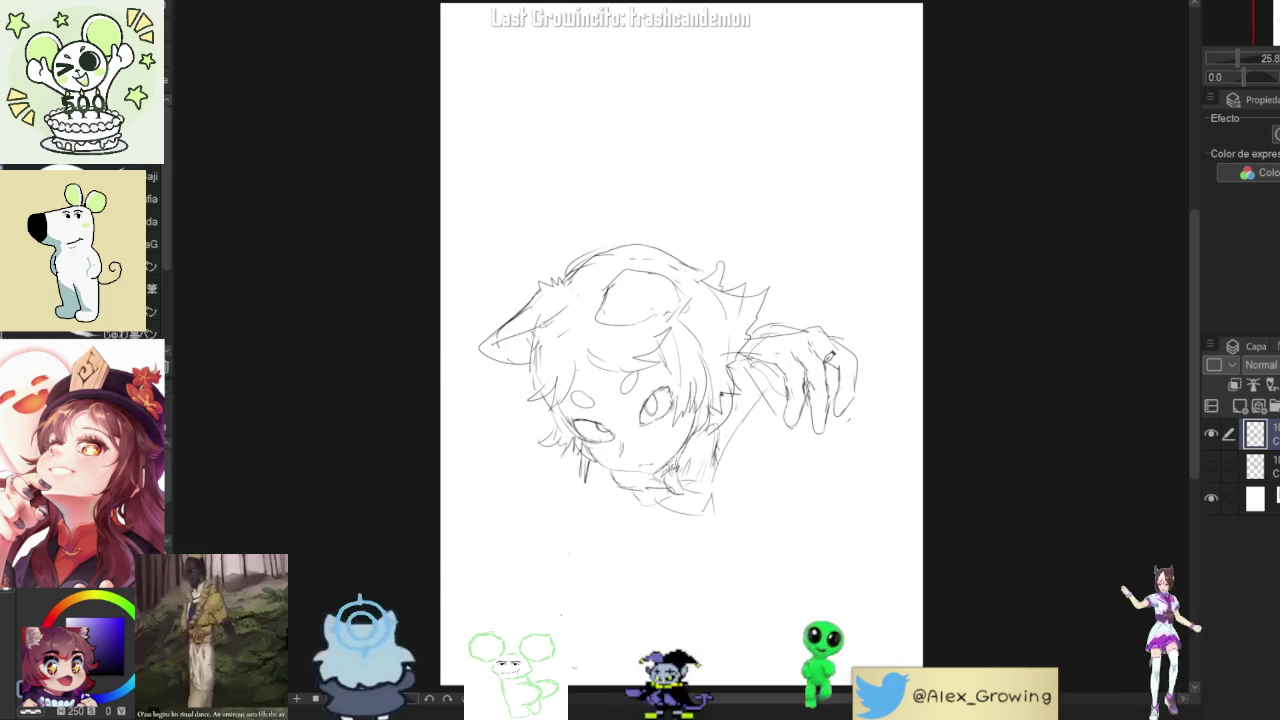
pyautogui.moveTo(862, 344); pyautogui.dragTo(866, 375)
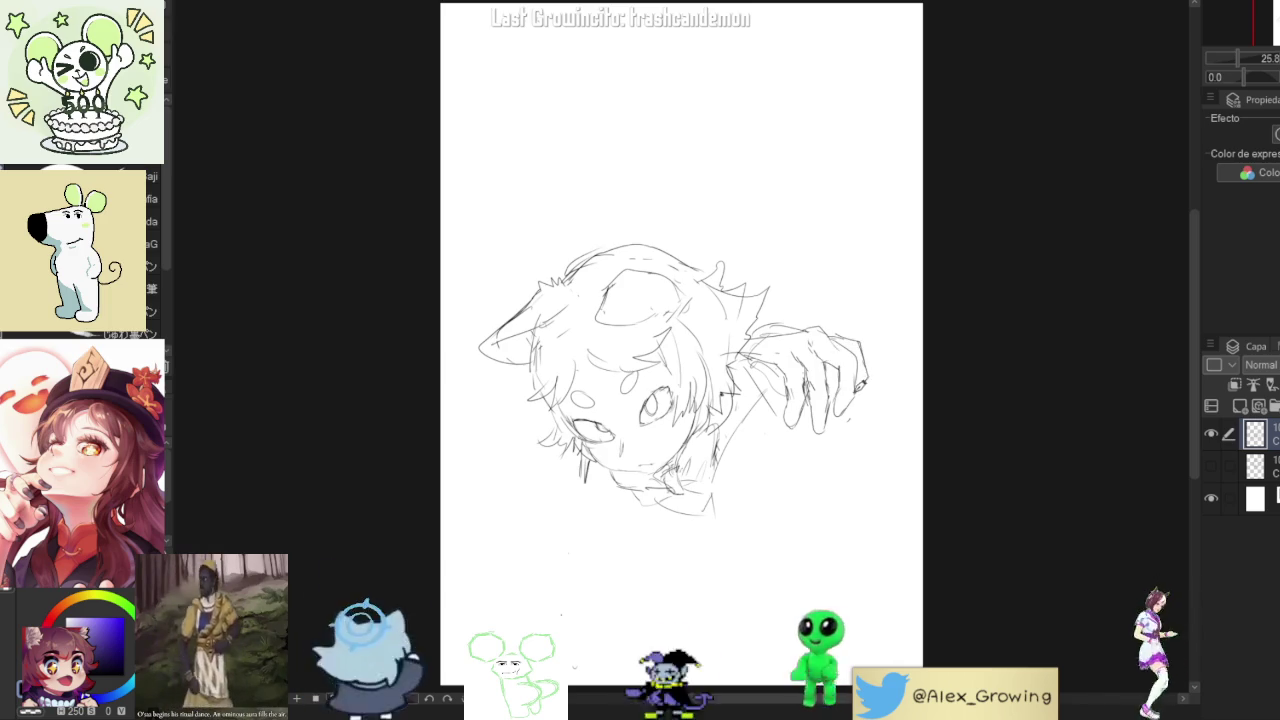
pyautogui.moveTo(845, 368); pyautogui.dragTo(853, 376)
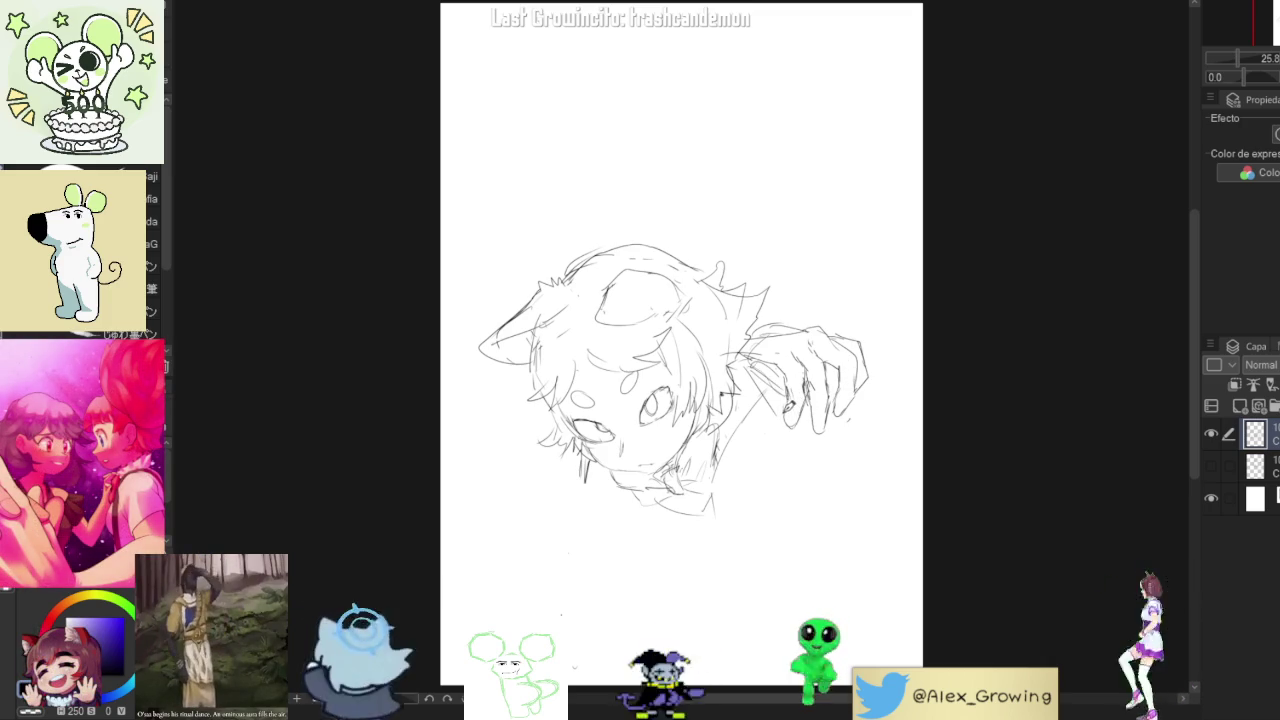
pyautogui.moveTo(745, 365); pyautogui.dragTo(800, 446)
pyautogui.moveTo(777, 535); pyautogui.dragTo(847, 453)
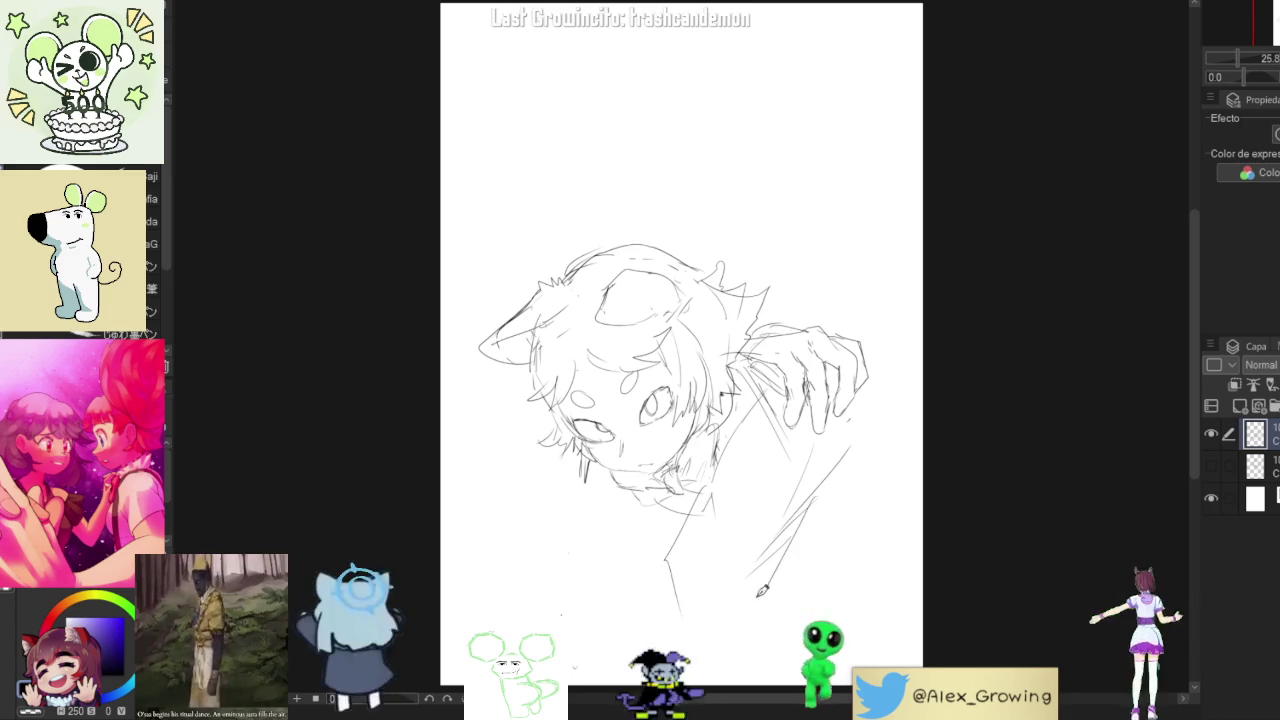
# - Sketch body lines and a shoulder curve below the face, then add fingers to the lower-left hand
pyautogui.moveTo(786, 540); pyautogui.dragTo(748, 598)
pyautogui.moveTo(722, 466); pyautogui.dragTo(684, 540)
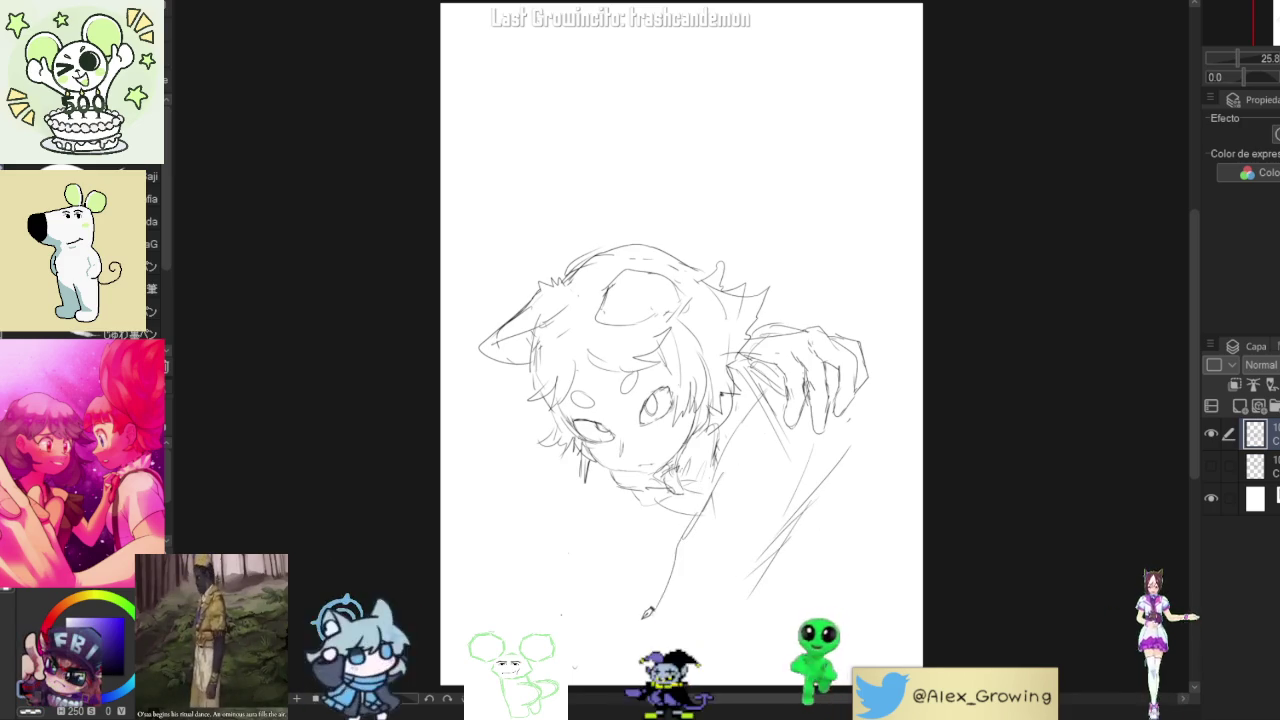
pyautogui.hotkey('ctrl', 'z')
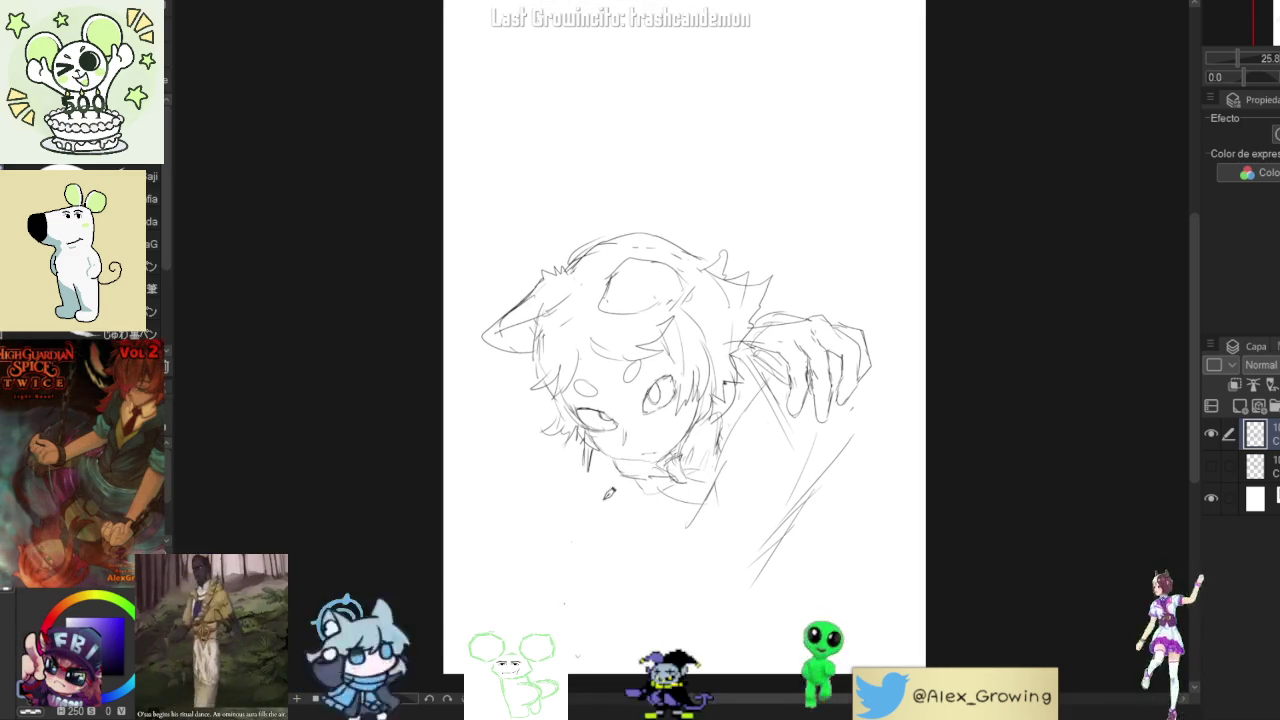
pyautogui.moveTo(590, 497); pyautogui.dragTo(642, 490)
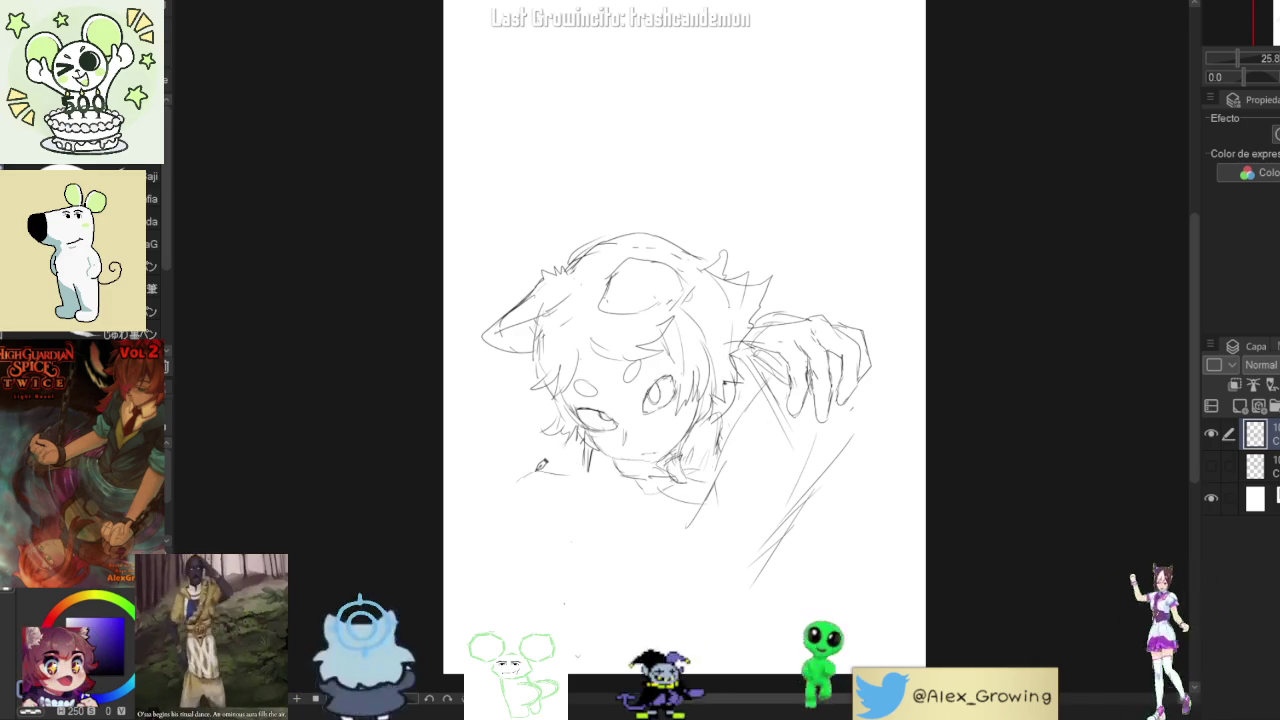
pyautogui.moveTo(540, 469)
pyautogui.mouseDown()
pyautogui.moveTo(468, 511)
pyautogui.moveTo(483, 567)
pyautogui.mouseUp()
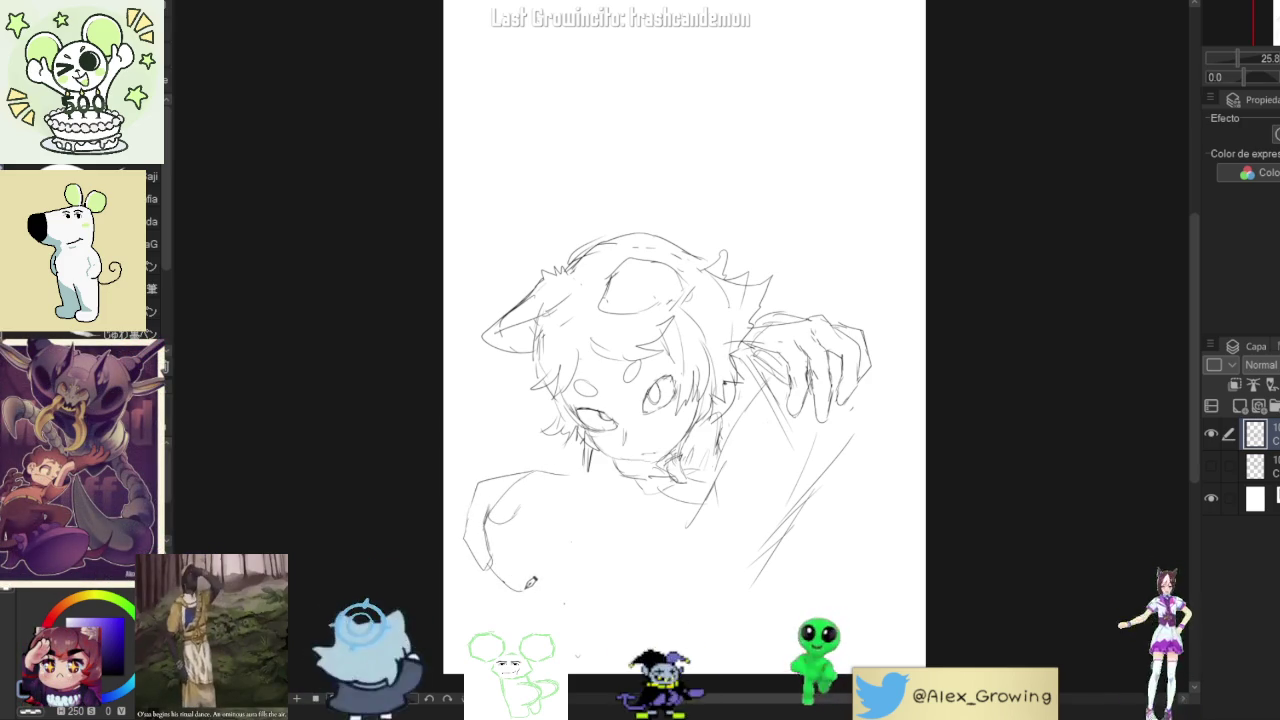
pyautogui.moveTo(507, 576); pyautogui.dragTo(512, 615)
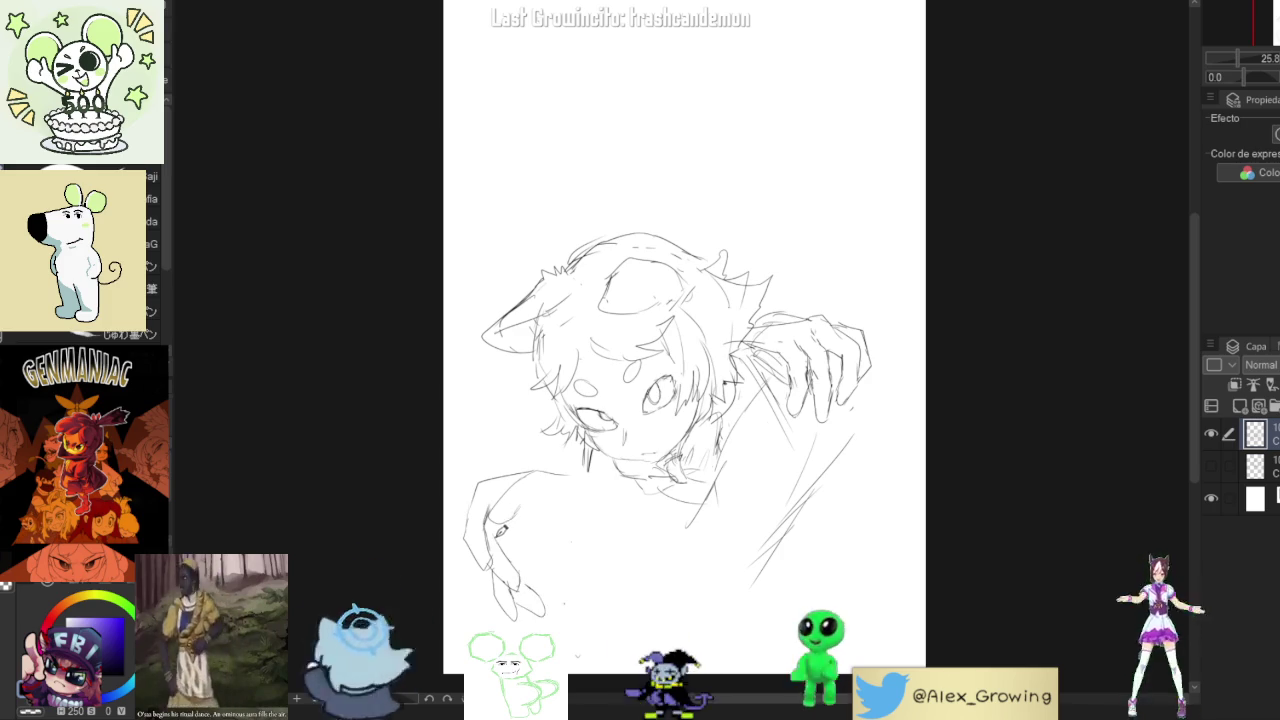
# - Lasso the lower-left hand and shrink it slightly with free transform, then resume the pen
pyautogui.press('e')
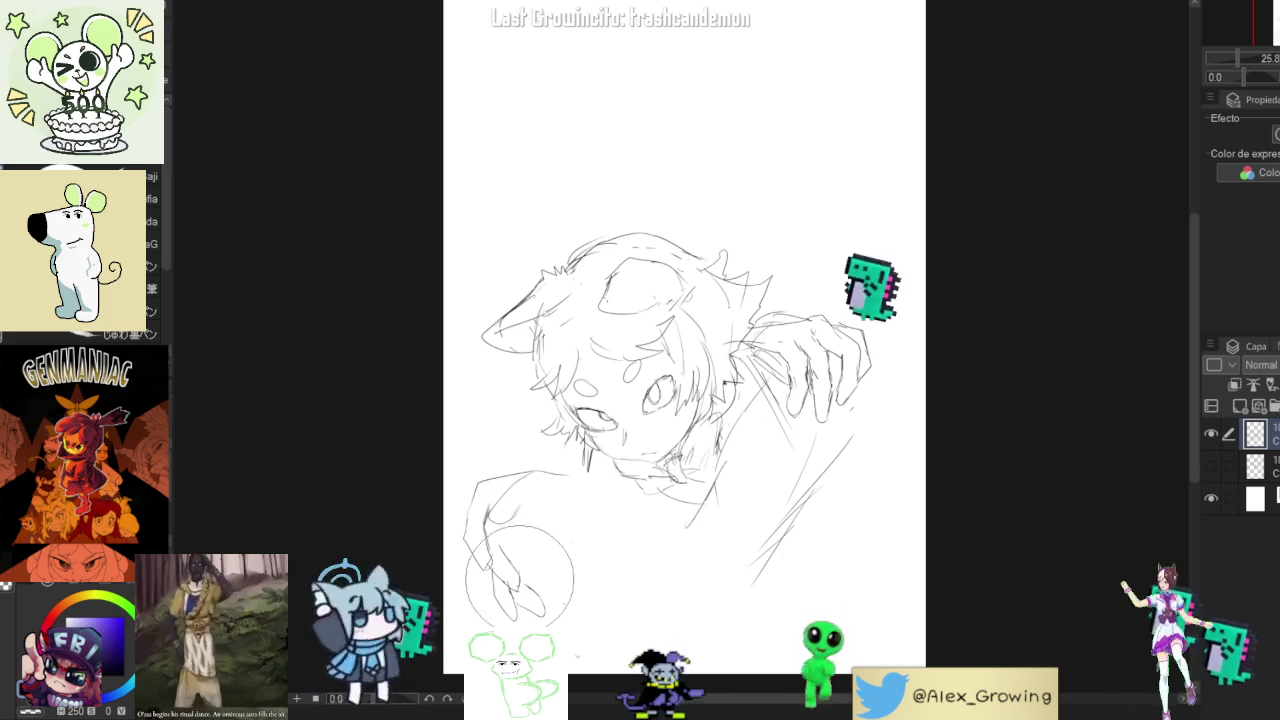
pyautogui.press('p')
pyautogui.press('e')
pyautogui.press('p')
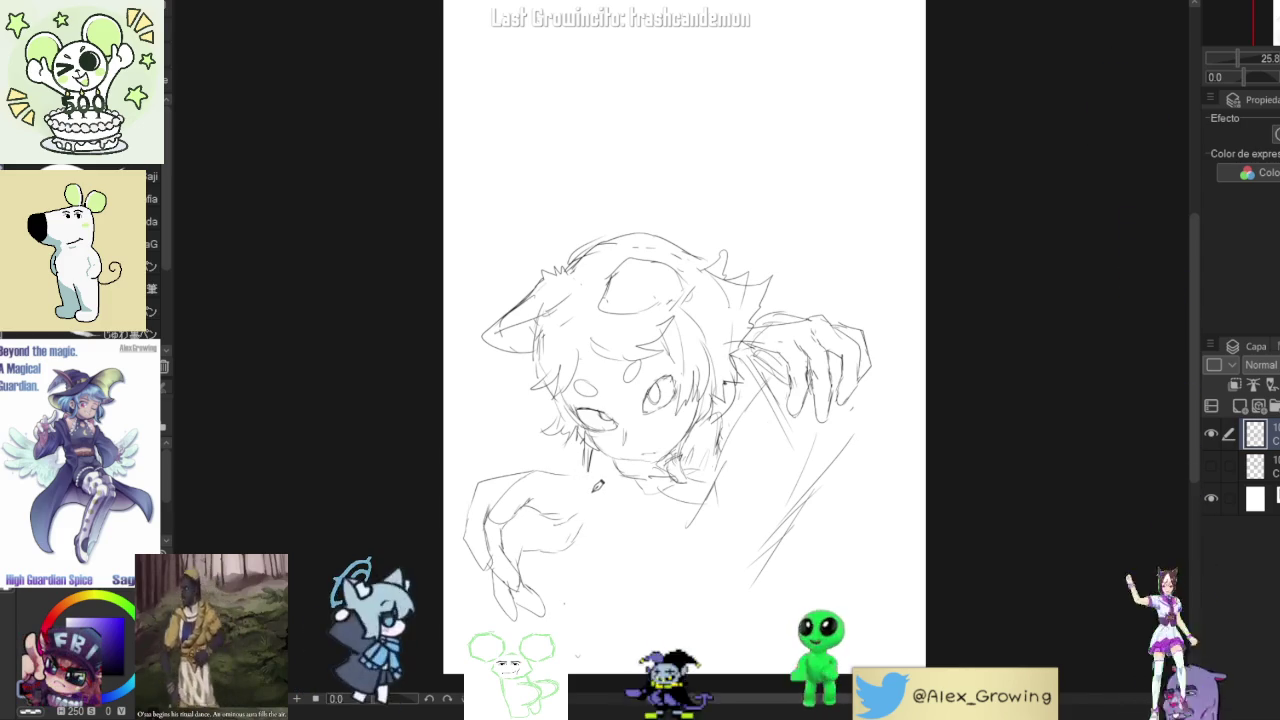
pyautogui.moveTo(600, 480); pyautogui.dragTo(595, 470)
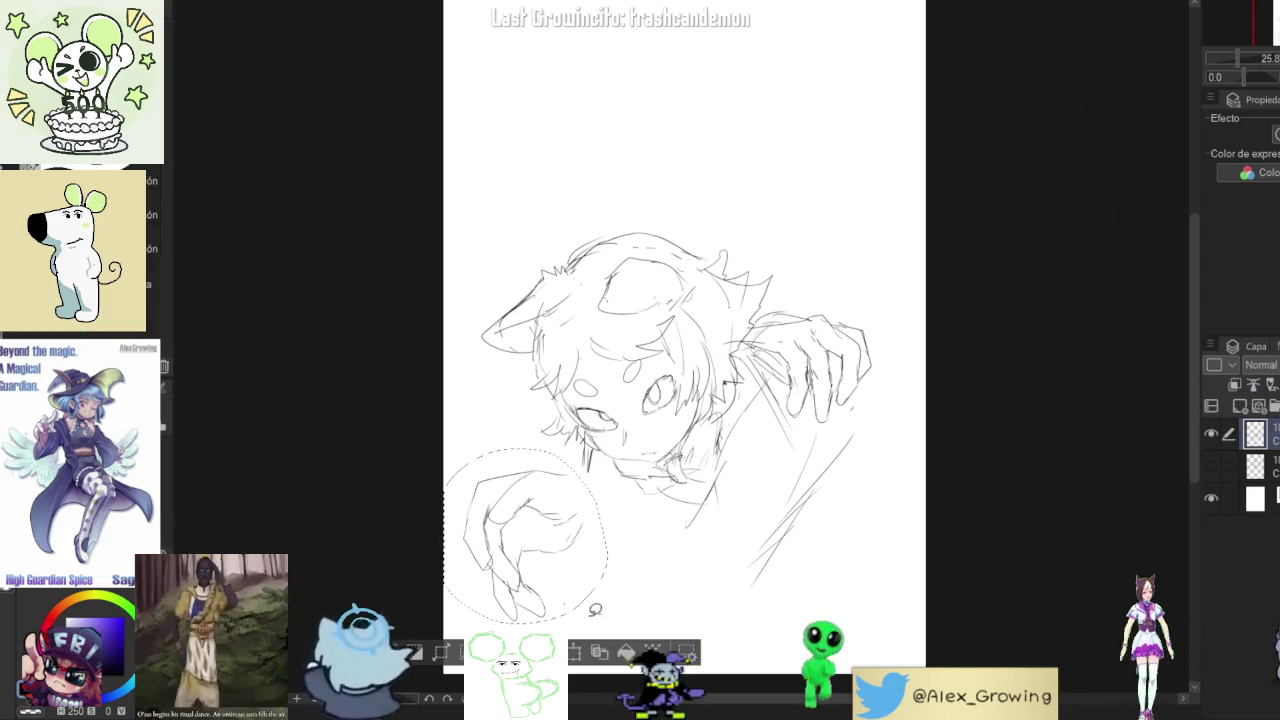
pyautogui.hotkey('ctrl', 't')
pyautogui.moveTo(592, 615); pyautogui.dragTo(591, 614)
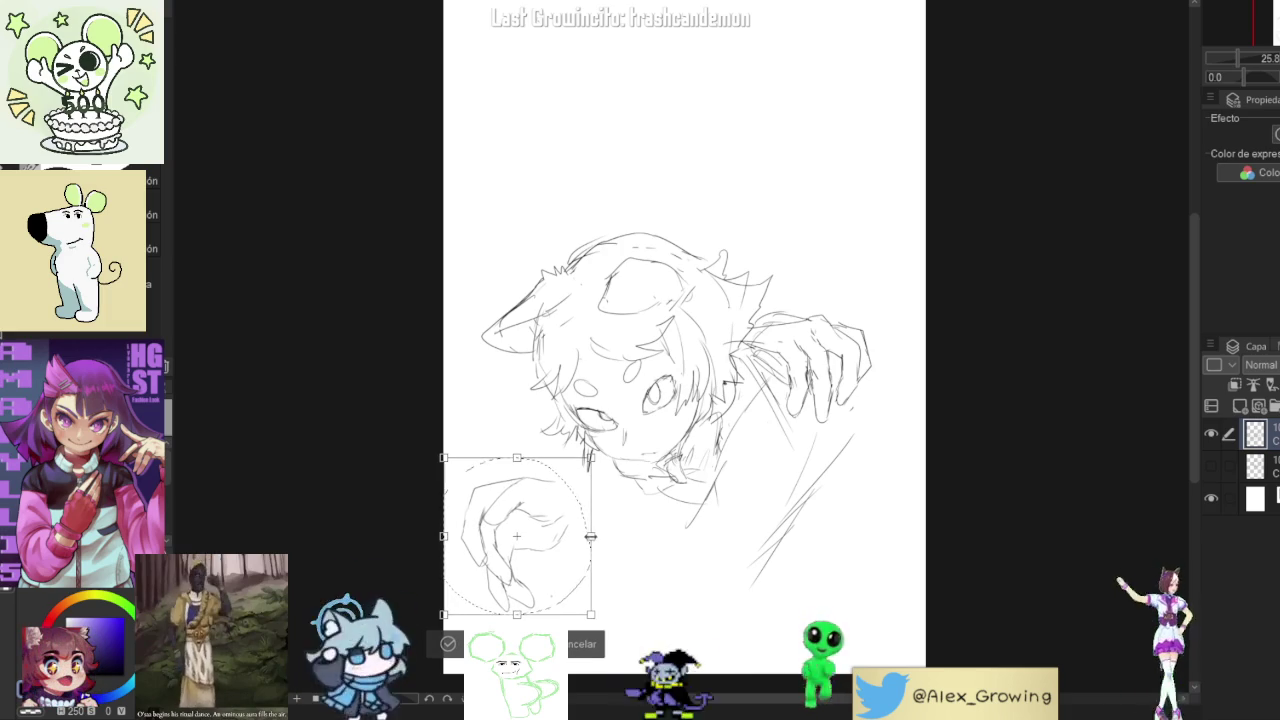
pyautogui.press('Return')
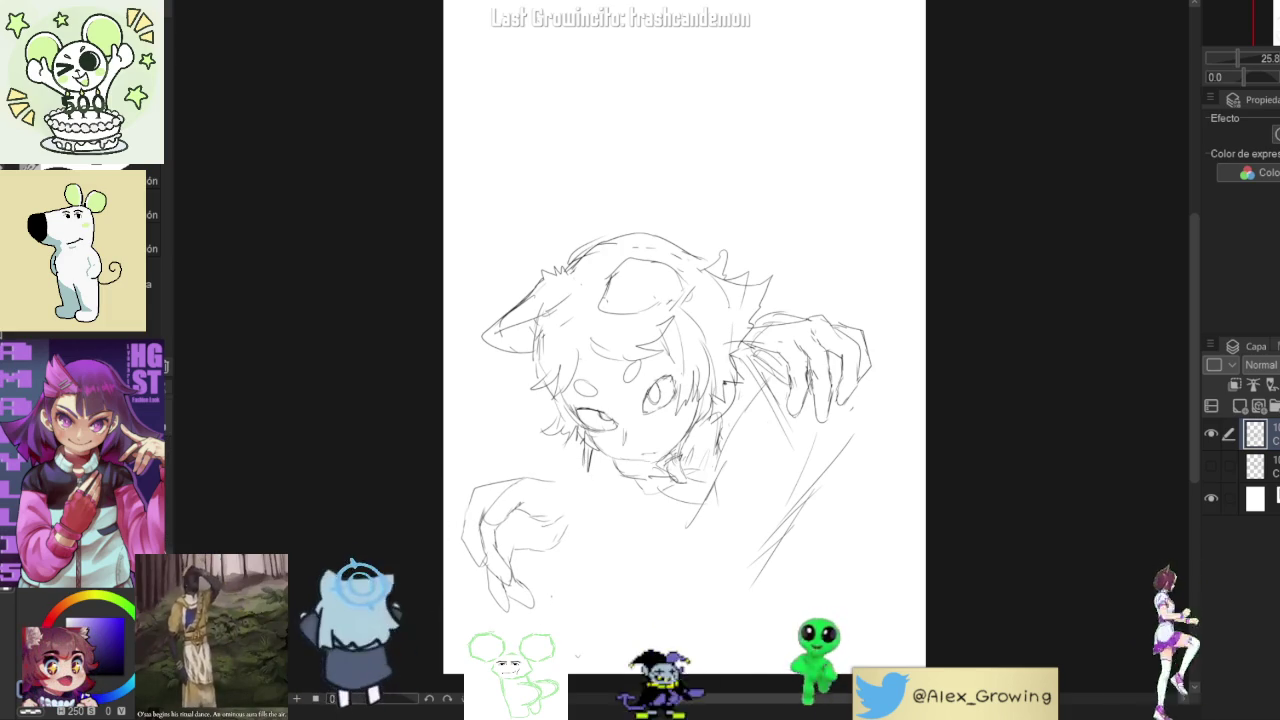
pyautogui.press('p')
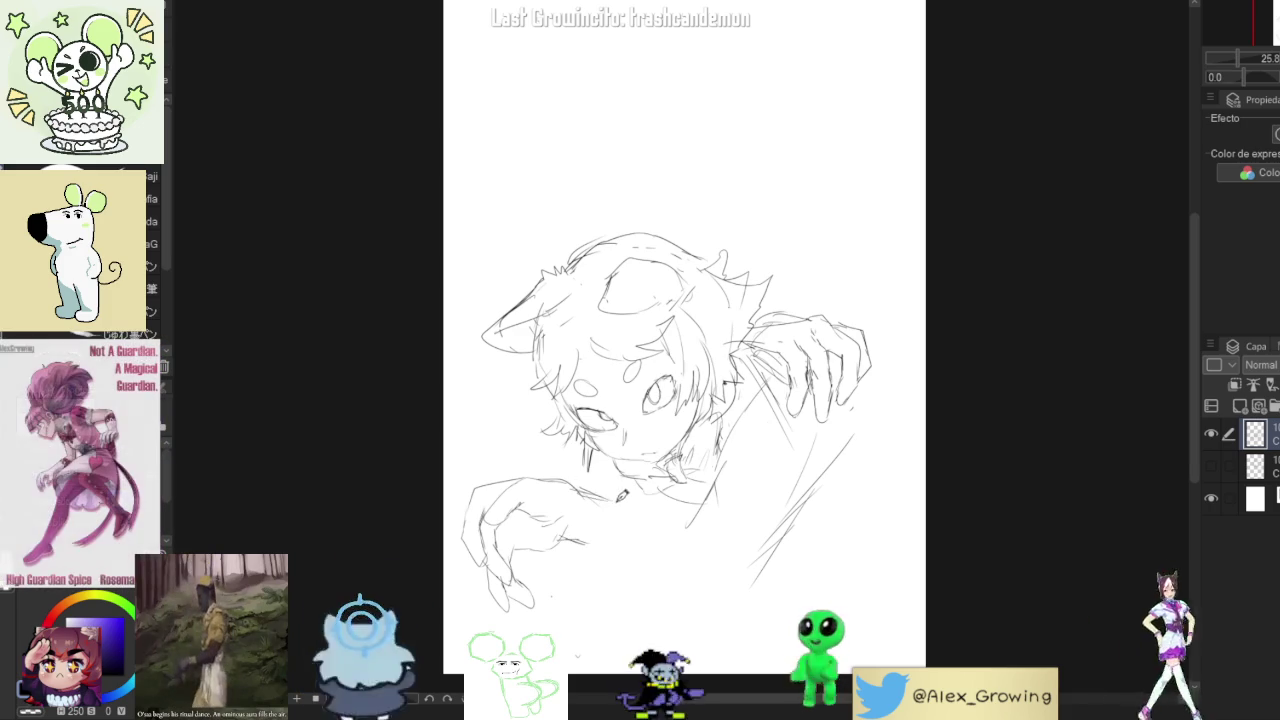
# - Replace a short stray stroke with a longer body line and add a stroke beside the lower-left hand
pyautogui.press('e')
pyautogui.press('p')
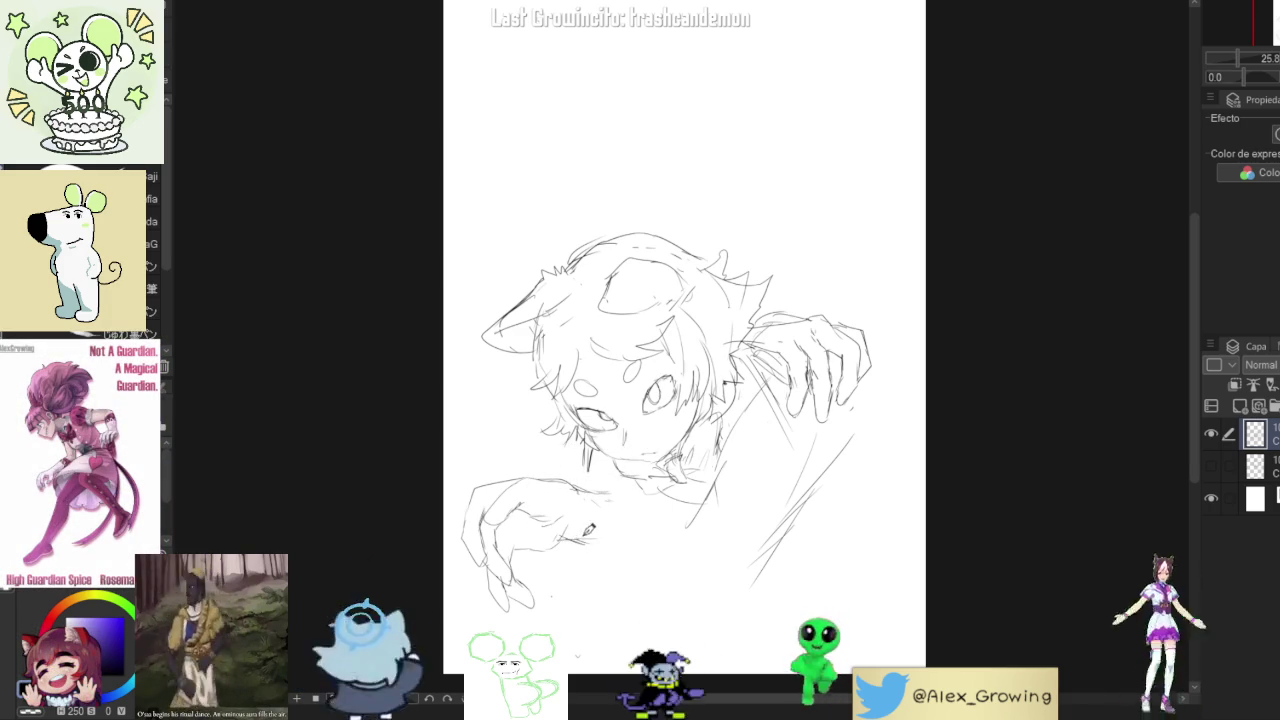
pyautogui.press('e')
pyautogui.press('p')
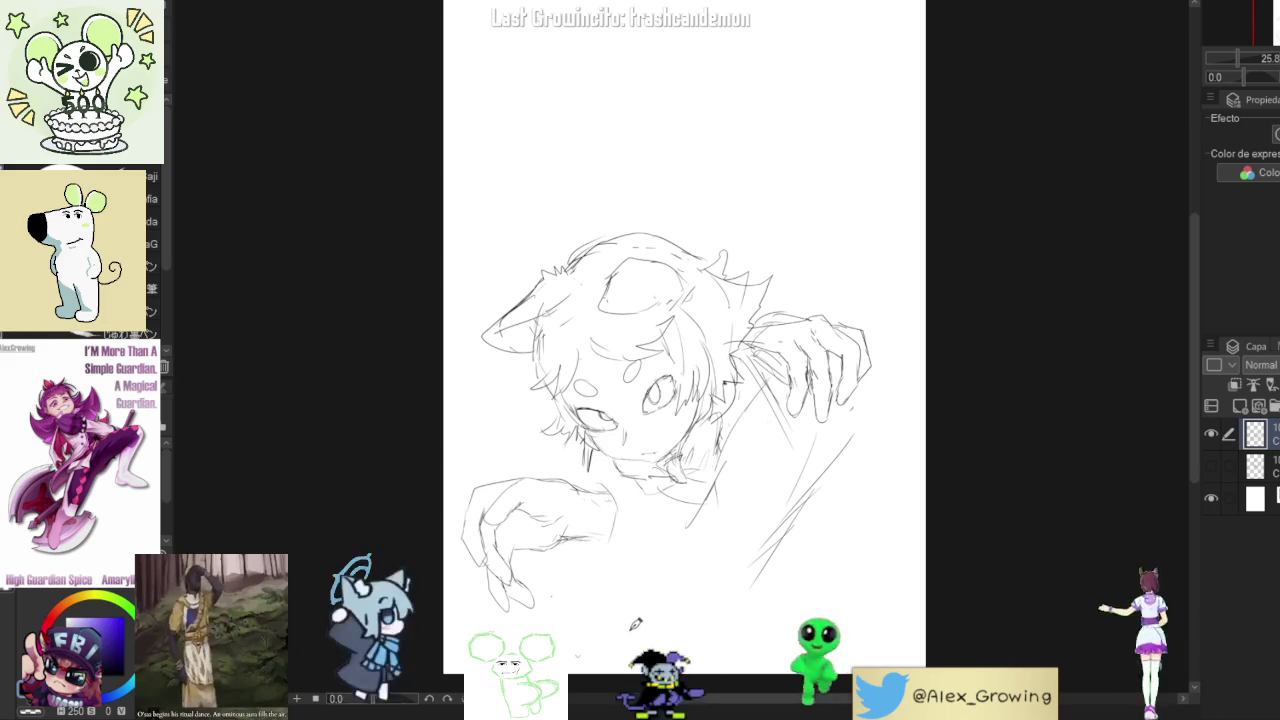
pyautogui.hotkey('ctrl', 'z')
pyautogui.moveTo(690, 525); pyautogui.dragTo(662, 568)
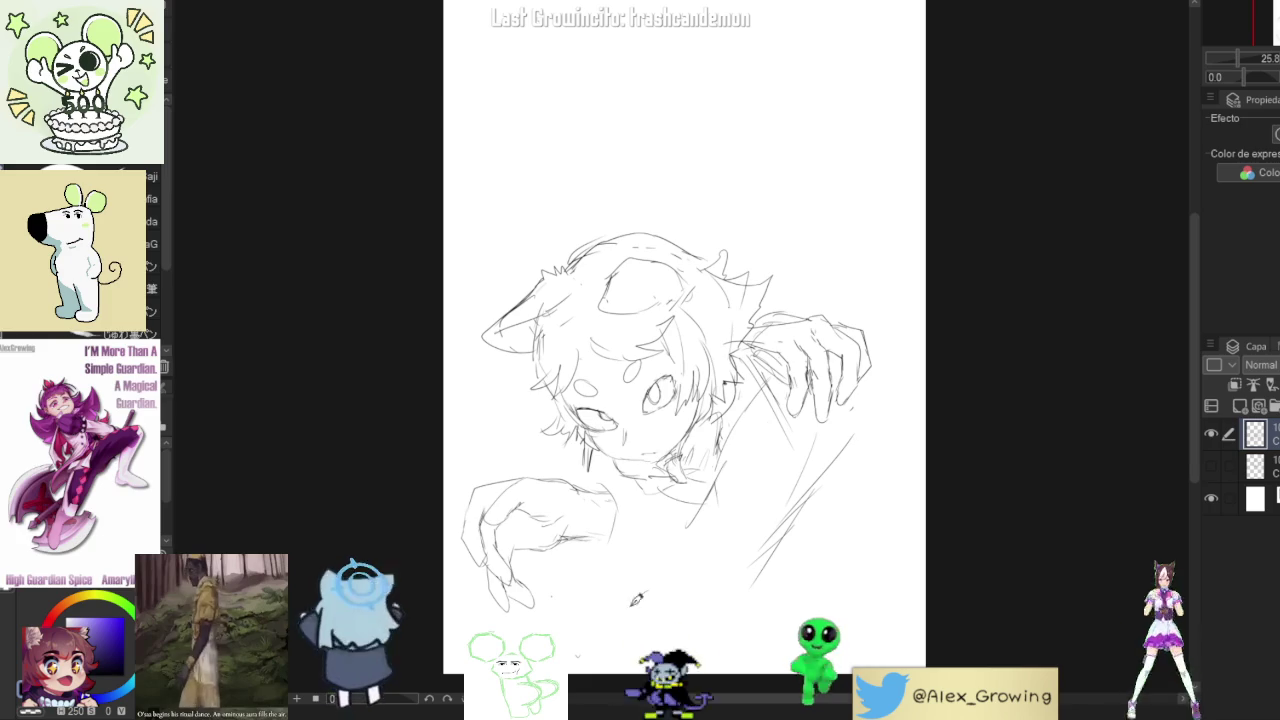
pyautogui.moveTo(618, 568); pyautogui.dragTo(655, 578)
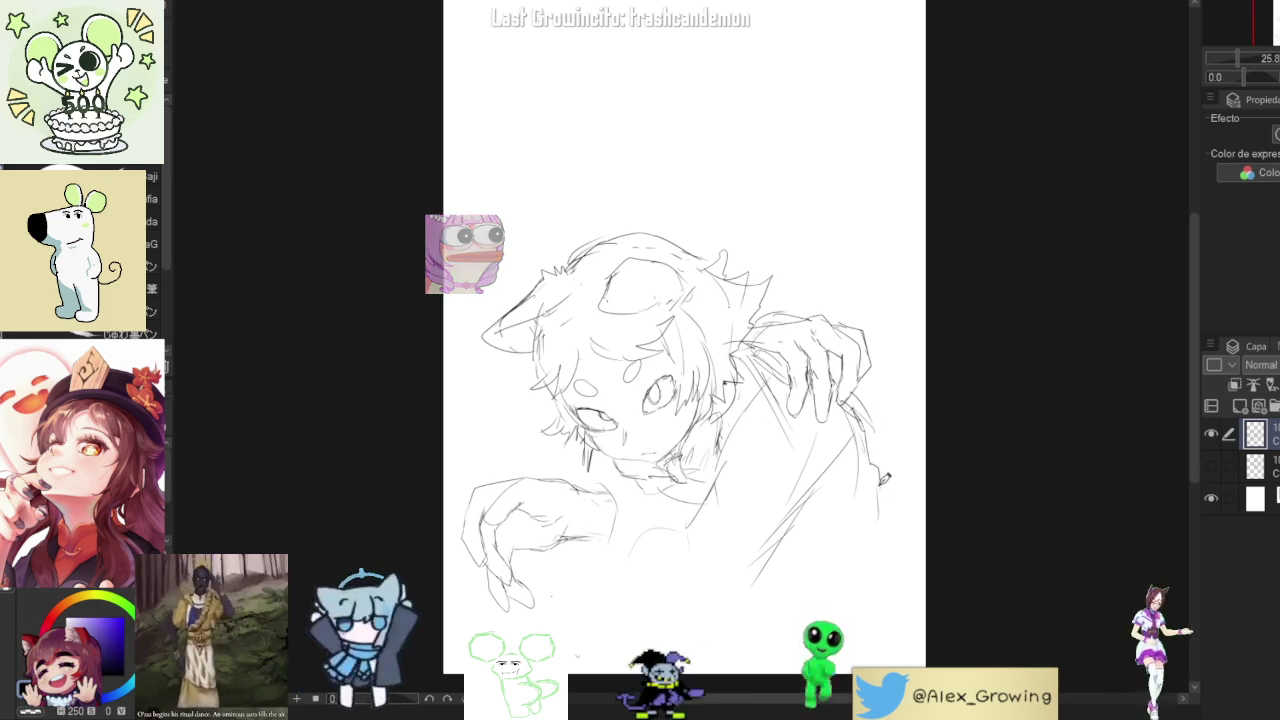
# - Add a pencil stroke down the right side beneath the gripping right hand
pyautogui.press('e')
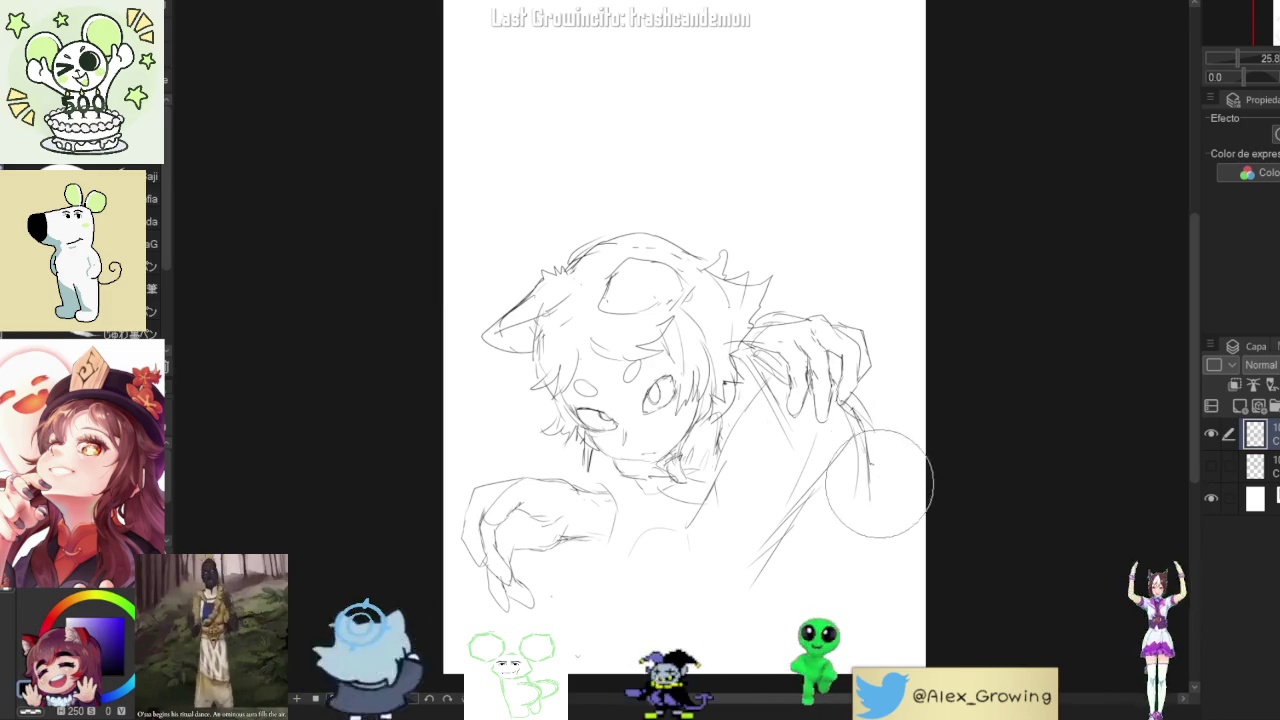
pyautogui.press('p')
pyautogui.moveTo(862, 430); pyautogui.dragTo(872, 486)
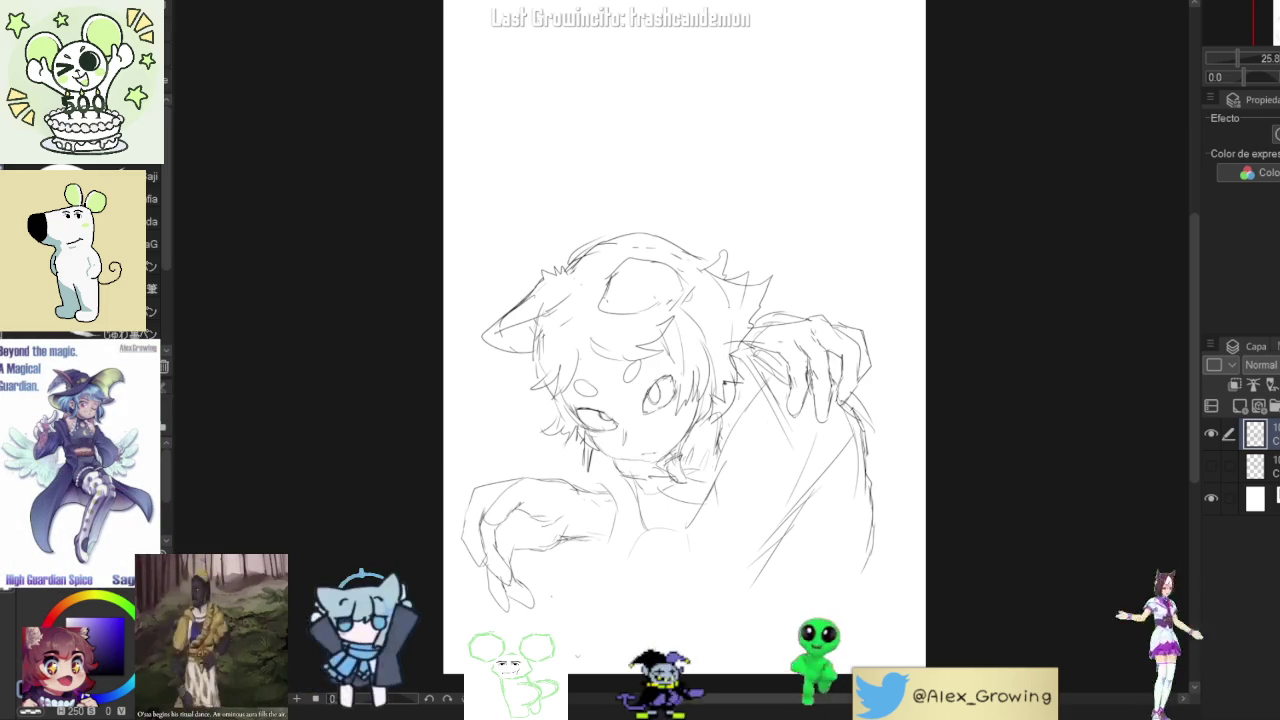
# - Scale the whole sketch slightly smaller and move it up, discarding a stray stroke above the head
pyautogui.hotkey('ctrl', 't')
pyautogui.moveTo(684, 256); pyautogui.dragTo(737, 302)
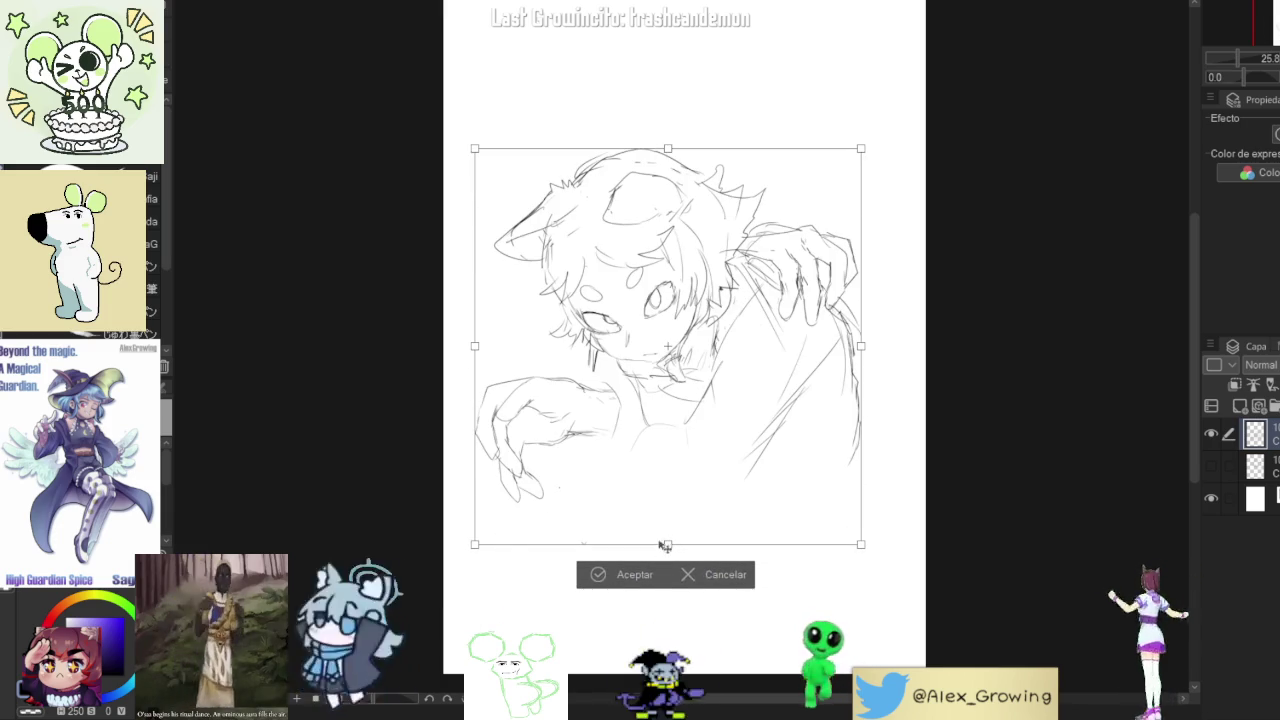
pyautogui.click(634, 574)
pyautogui.moveTo(733, 100); pyautogui.dragTo(772, 185)
pyautogui.hotkey('ctrl', 'z')
pyautogui.hotkey('ctrl', 't')
pyautogui.click(630, 604)
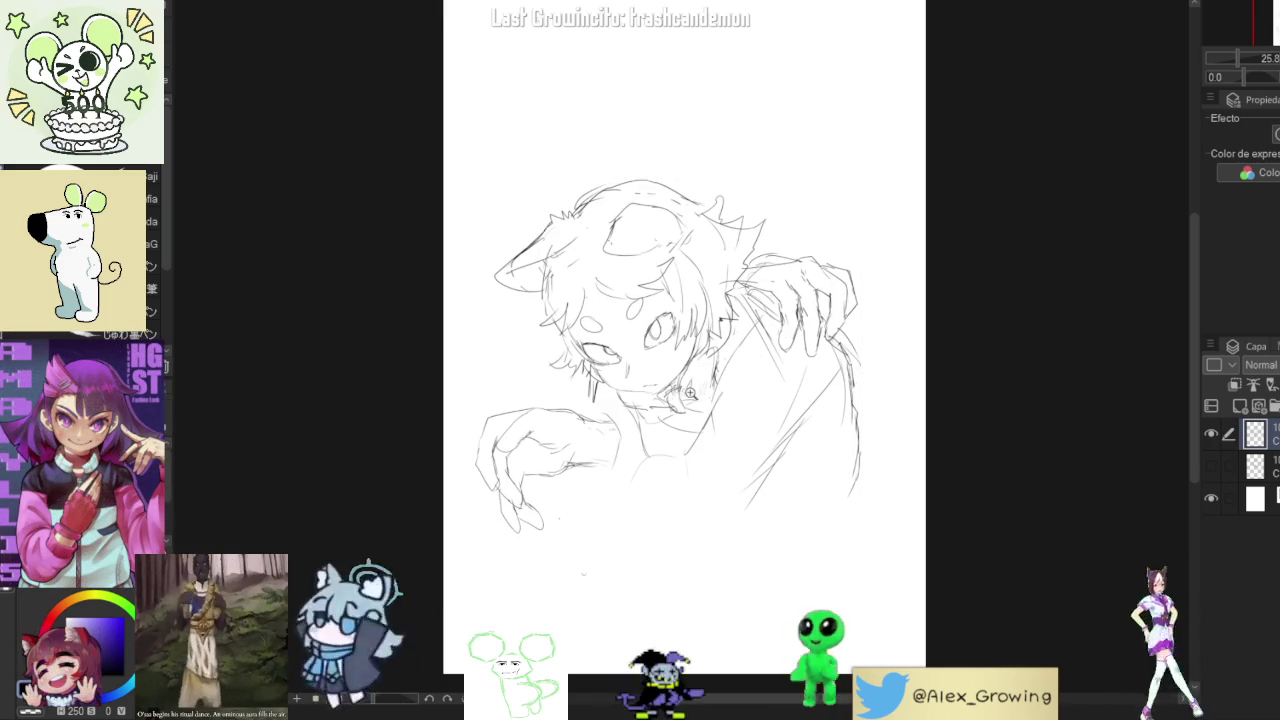
# - Fit the whole page in view and undo the stray curved strokes at top right
pyautogui.scroll(5, 686, 399)
pyautogui.hotkey('ctrl', '0')
pyautogui.hotkey('ctrl', 'z')
pyautogui.moveTo(757, 105)
pyautogui.mouseDown()
pyautogui.moveTo(822, 88)
pyautogui.moveTo(757, 180)
pyautogui.mouseUp()
pyautogui.hotkey('ctrl', 'z')
pyautogui.hotkey('ctrl', 'z')
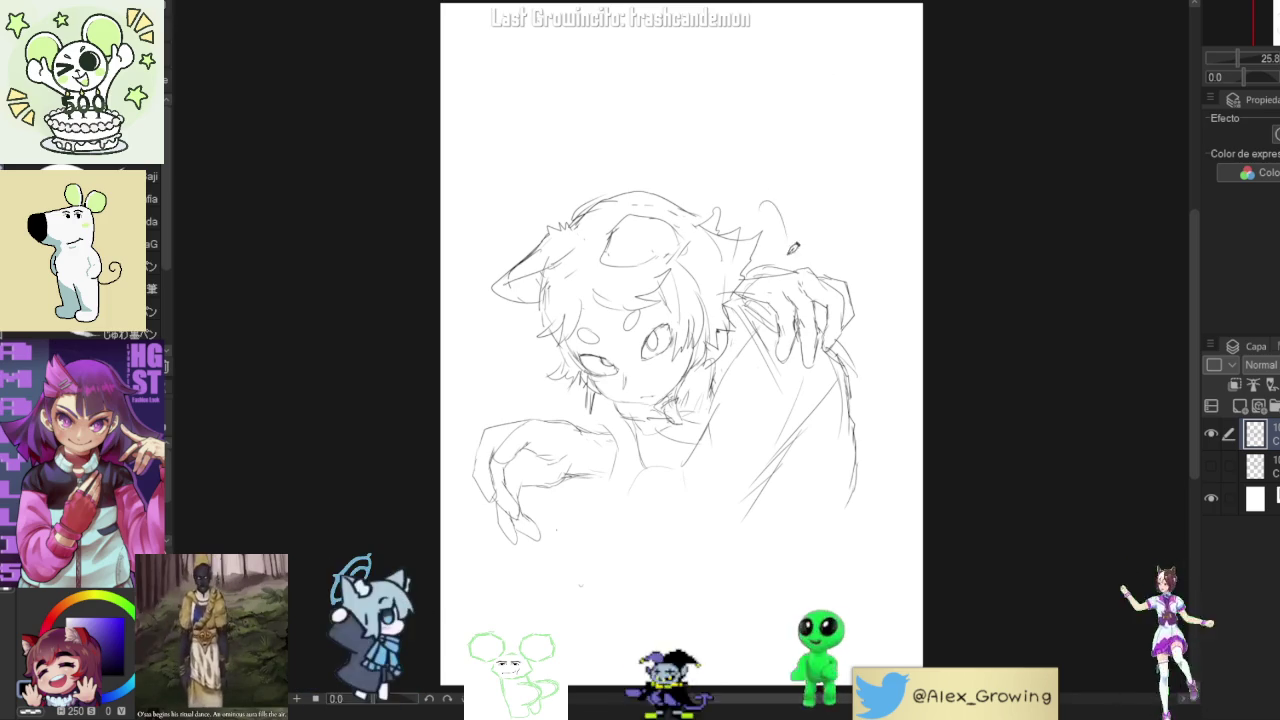
# - Try arcs above the first character's head, undoing the unwanted ones
pyautogui.hotkey('ctrl', 'z')
pyautogui.moveTo(669, 189); pyautogui.dragTo(686, 180)
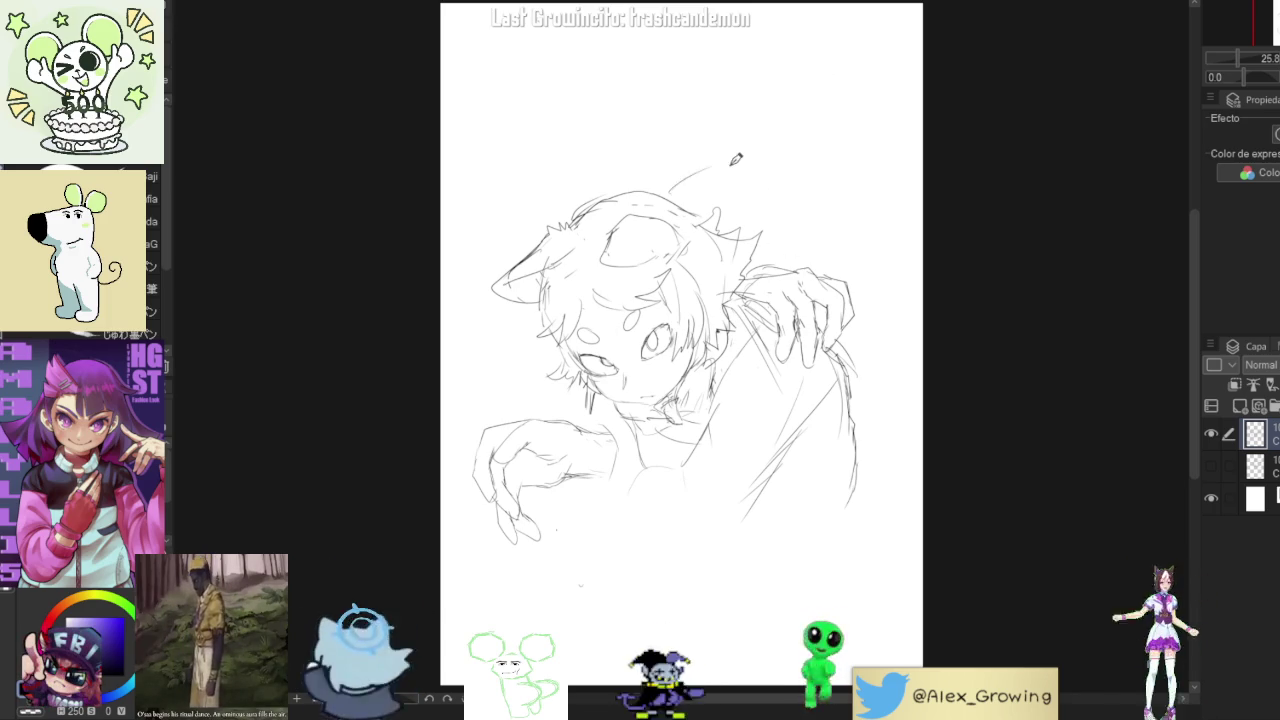
pyautogui.hotkey('ctrl', 'z')
pyautogui.moveTo(632, 192)
pyautogui.mouseDown()
pyautogui.moveTo(705, 172)
pyautogui.moveTo(705, 148)
pyautogui.moveTo(745, 150)
pyautogui.mouseUp()
pyautogui.hotkey('ctrl', 'z')
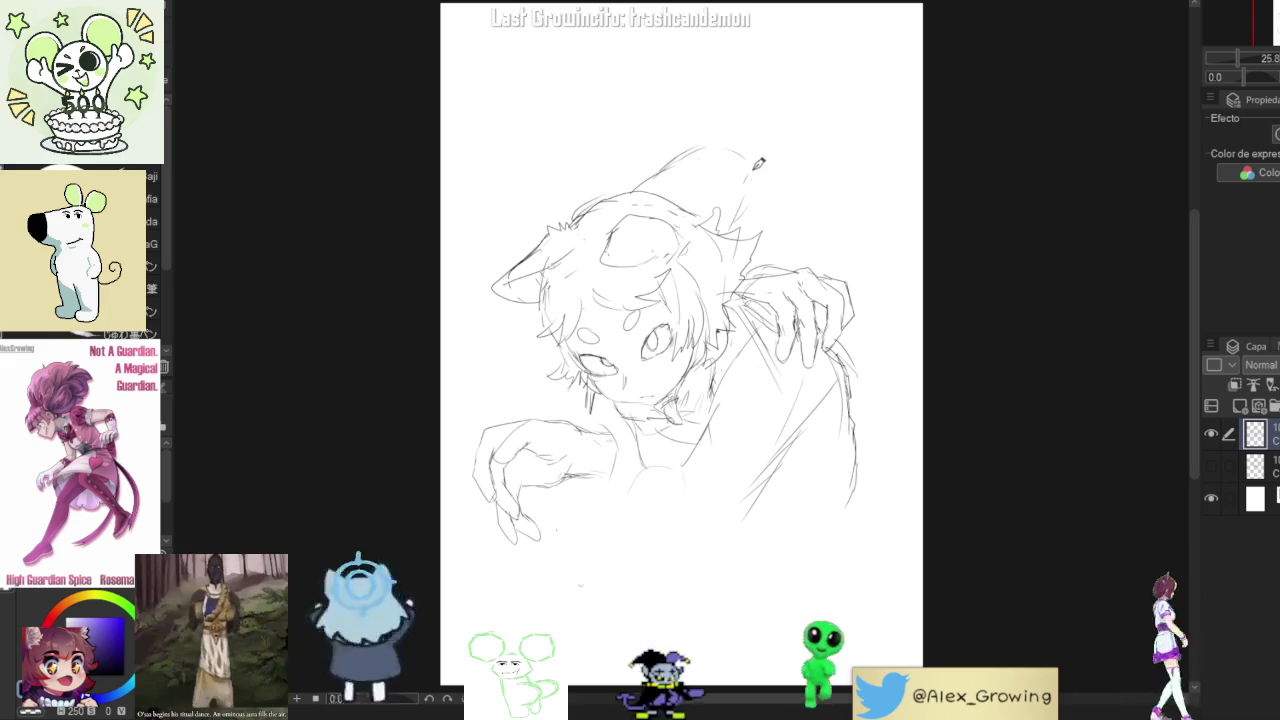
# - Draw the second figure's curving back and a large round head at top right with small inner circles
pyautogui.moveTo(757, 147)
pyautogui.mouseDown()
pyautogui.moveTo(818, 198)
pyautogui.moveTo(822, 238)
pyautogui.mouseUp()
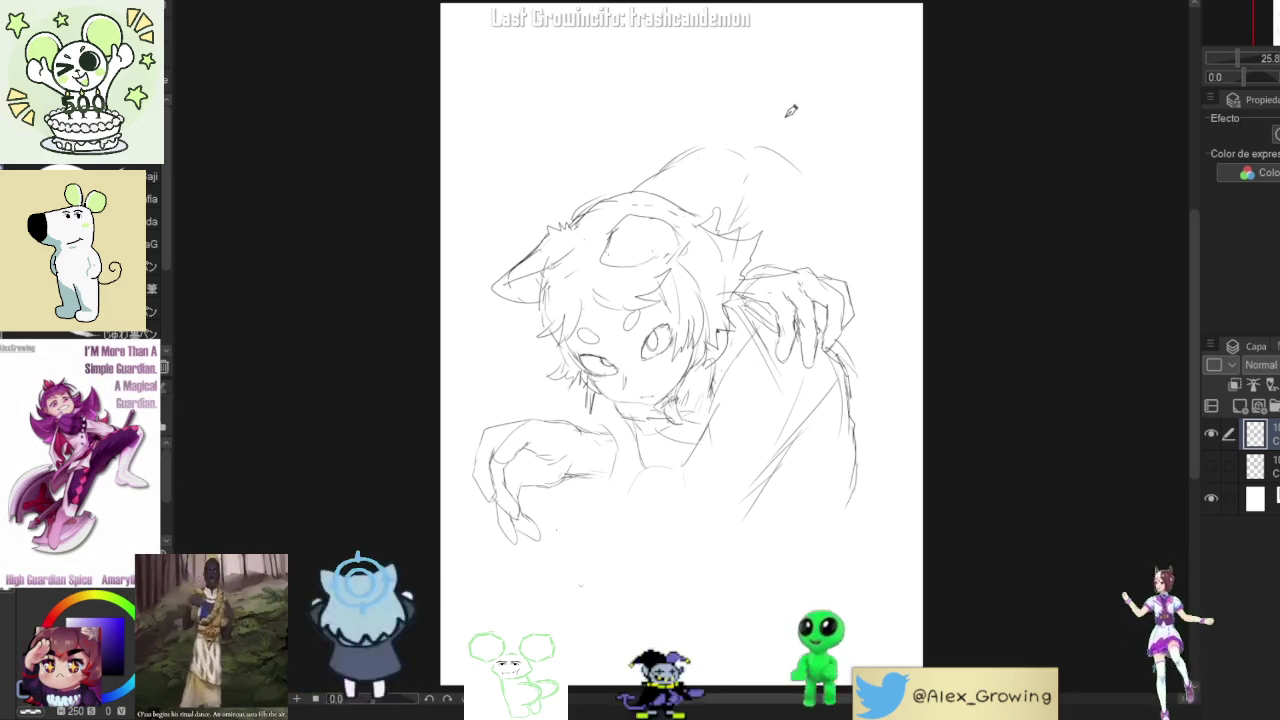
pyautogui.moveTo(765, 101); pyautogui.dragTo(768, 206)
pyautogui.moveTo(782, 117)
pyautogui.mouseDown()
pyautogui.moveTo(805, 218)
pyautogui.moveTo(875, 199)
pyautogui.mouseUp()
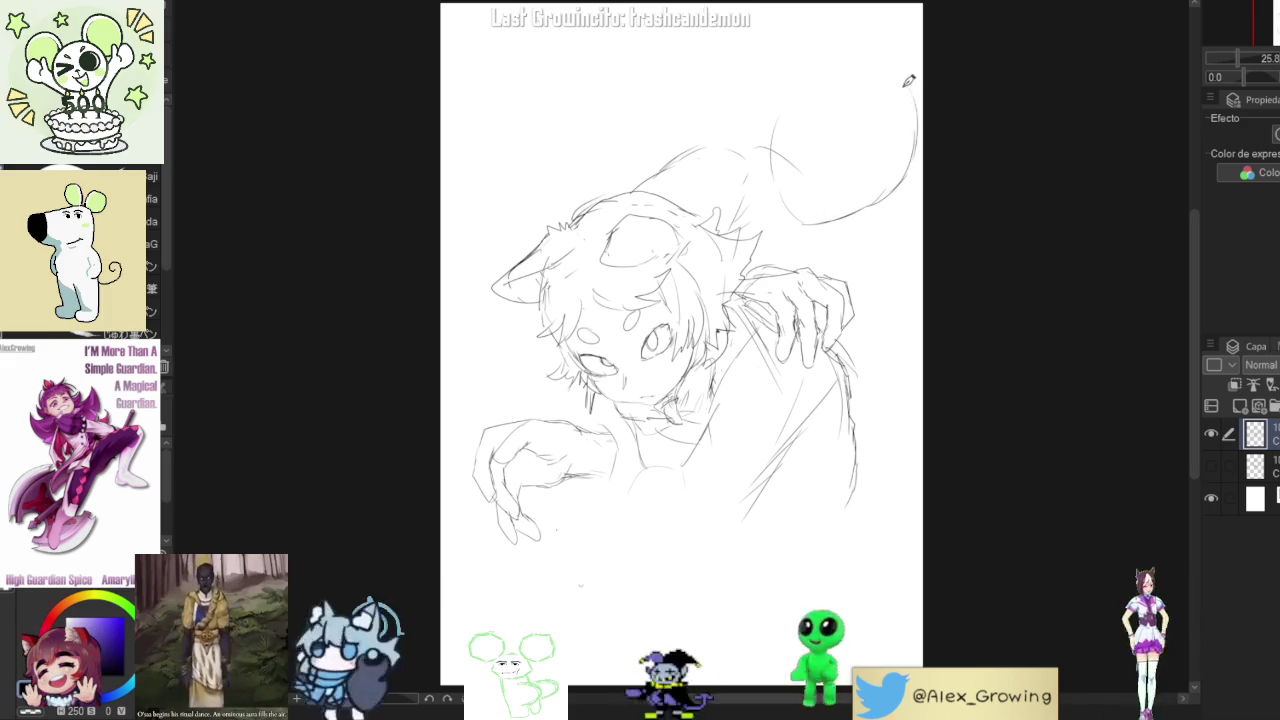
pyautogui.moveTo(912, 145)
pyautogui.mouseDown()
pyautogui.moveTo(853, 62)
pyautogui.moveTo(793, 92)
pyautogui.mouseUp()
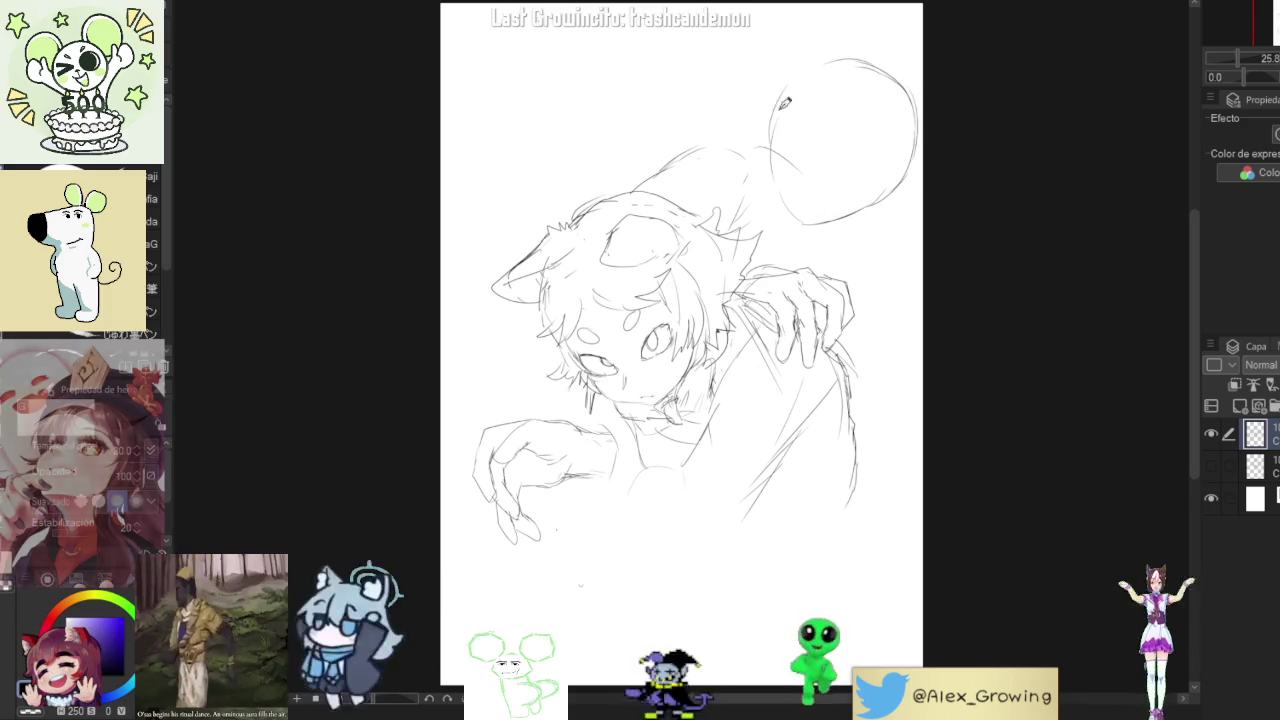
pyautogui.moveTo(826, 207); pyautogui.dragTo(820, 212)
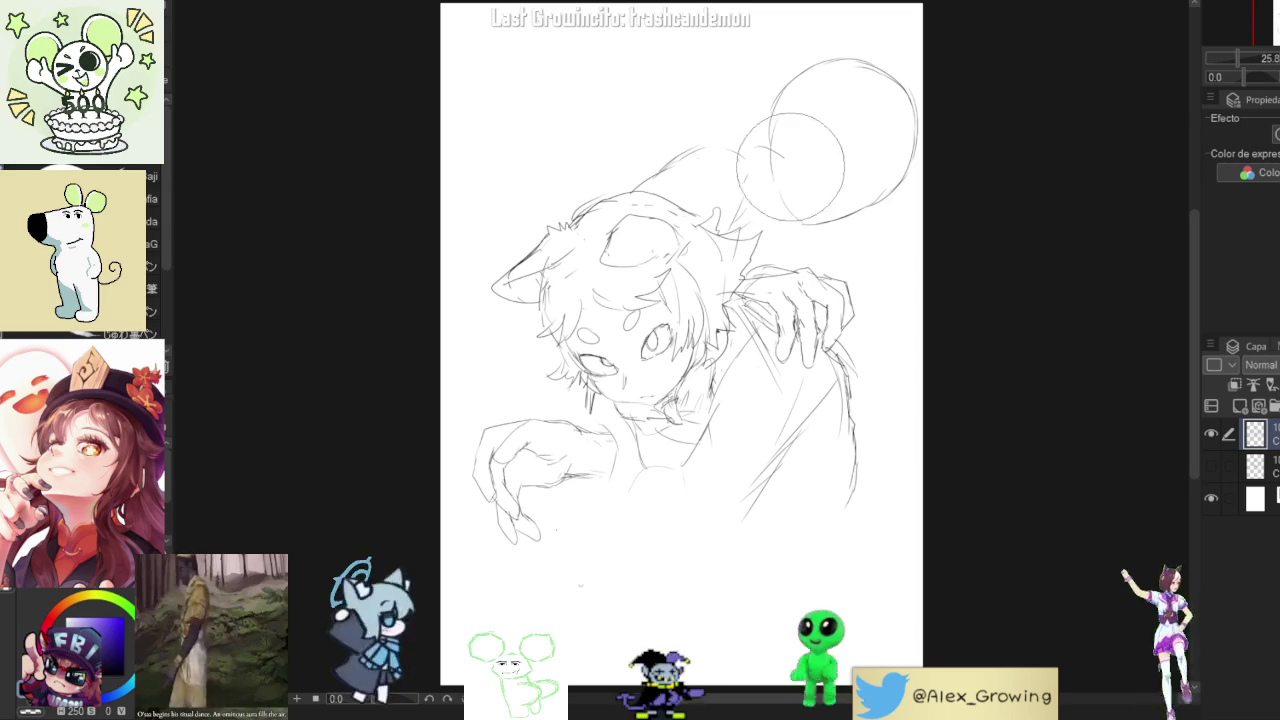
pyautogui.hotkey('ctrl', 'z')
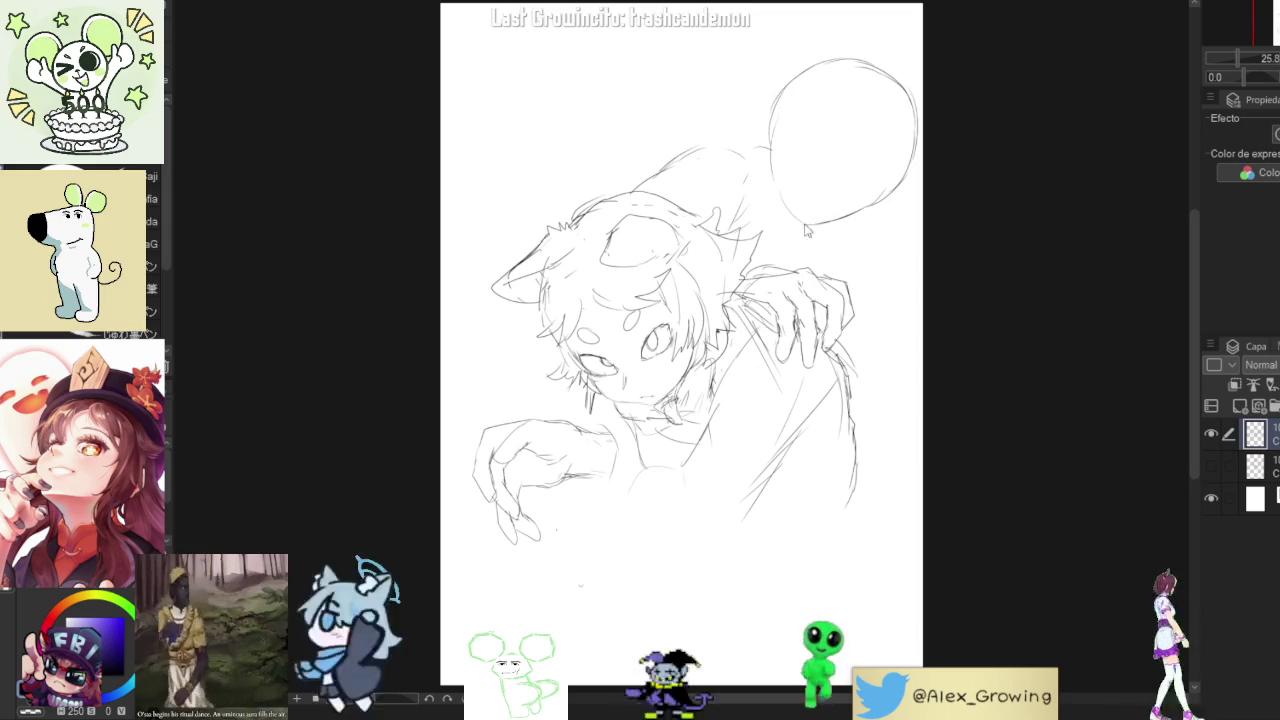
pyautogui.moveTo(872, 198); pyautogui.dragTo(868, 201)
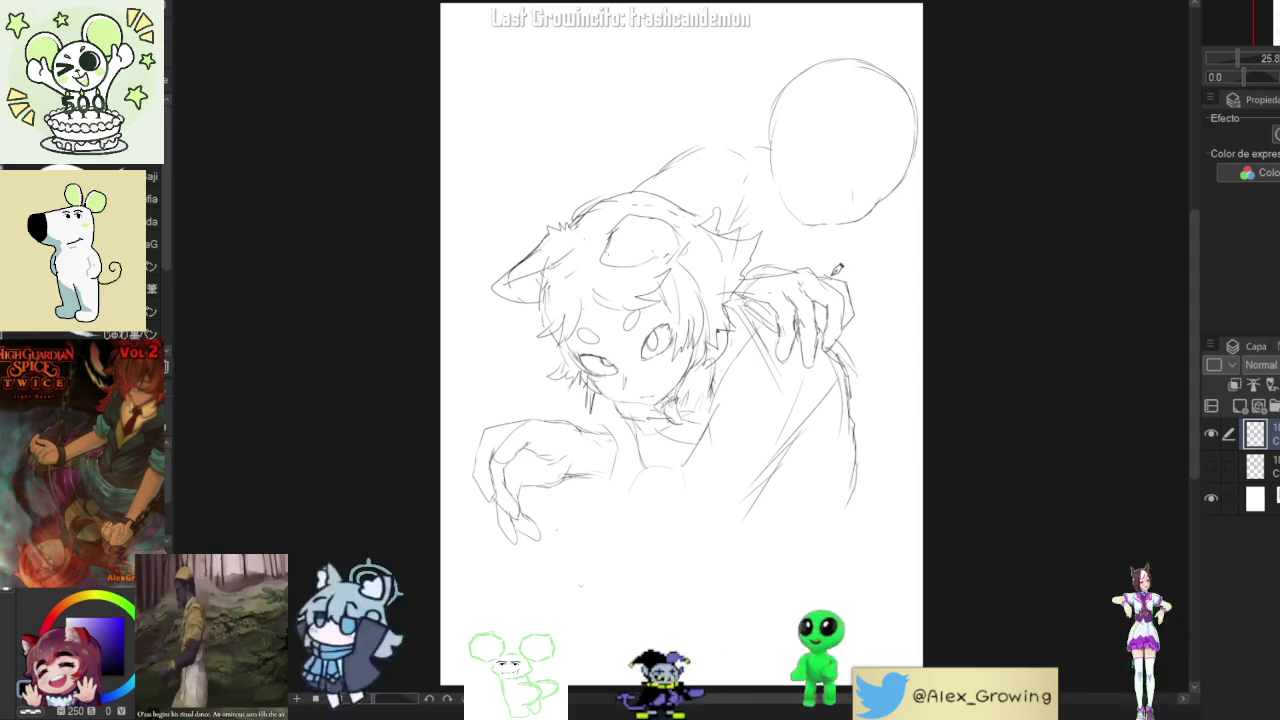
# - Tilt and zoom the view in and out on the top-right figure
pyautogui.moveTo(910, 229); pyautogui.dragTo(800, 200)
pyautogui.scroll(3, 776, 180)
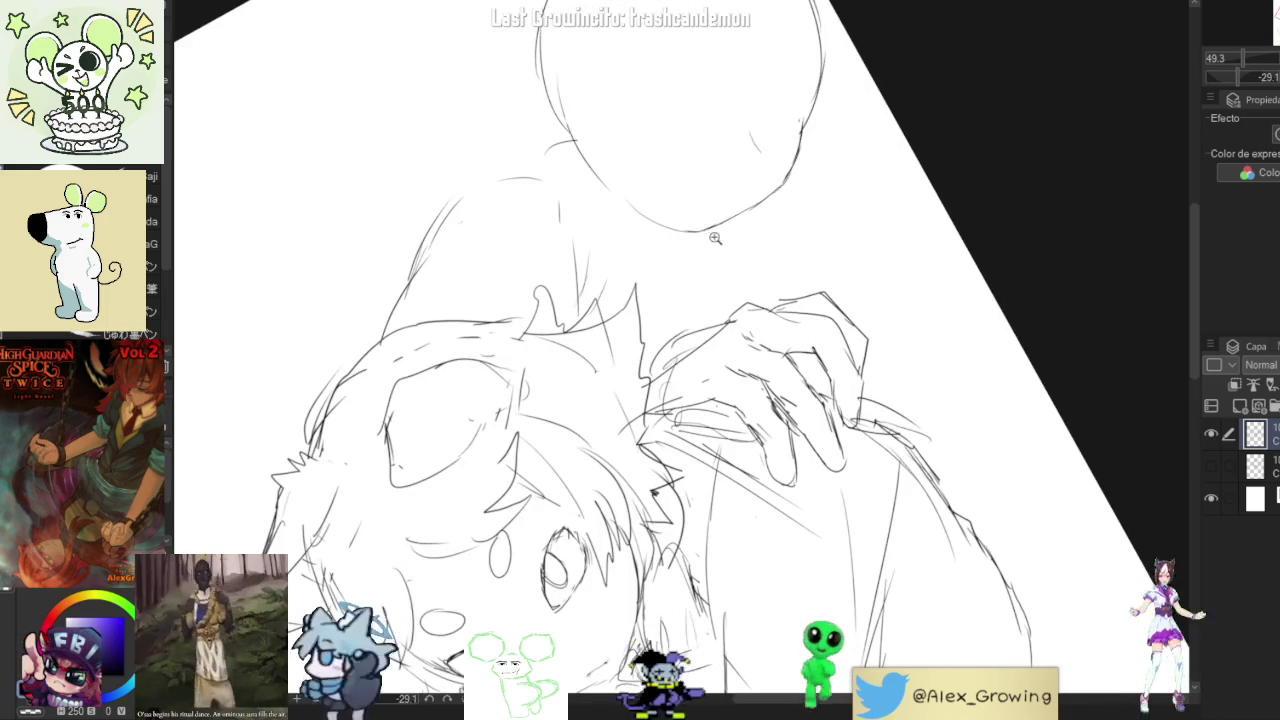
pyautogui.scroll(-5, 705, 224)
pyautogui.scroll(6, 767, 216)
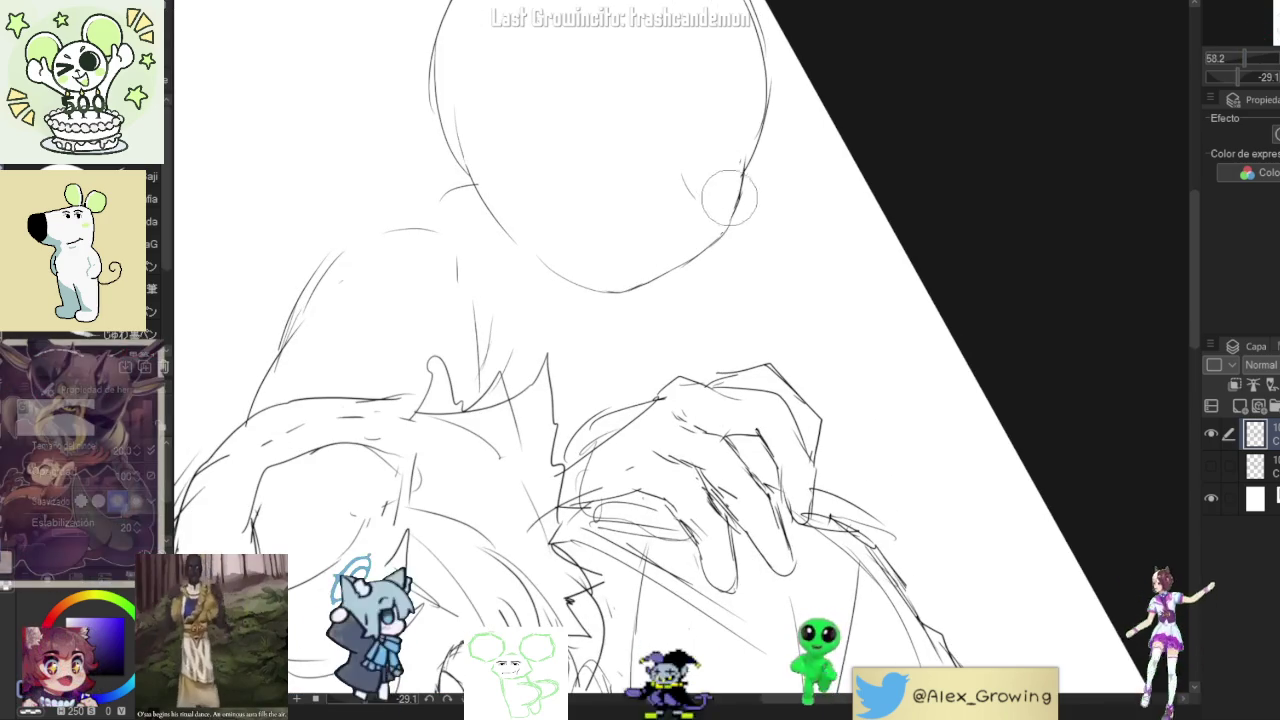
pyautogui.scroll(-2, 600, 400)
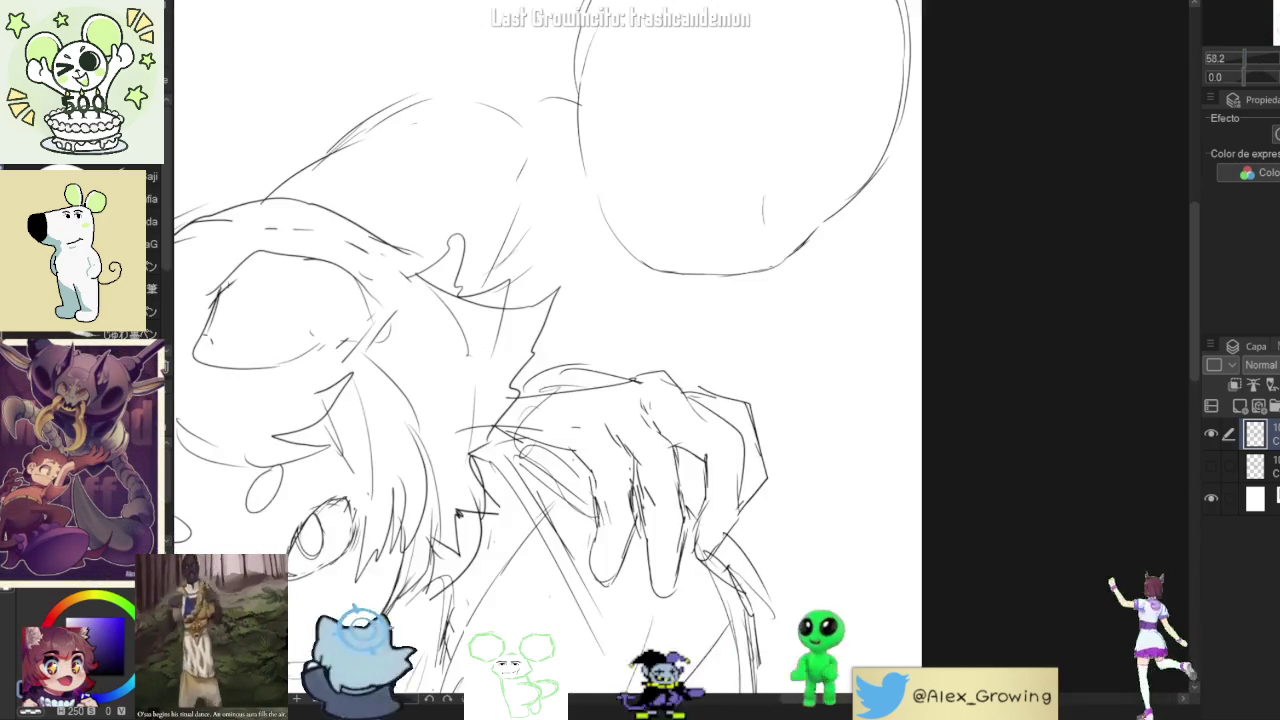
# - Restore the full upright page, mark inside the top-right head circle, and lasso the circle
pyautogui.hotkey('ctrl', '0')
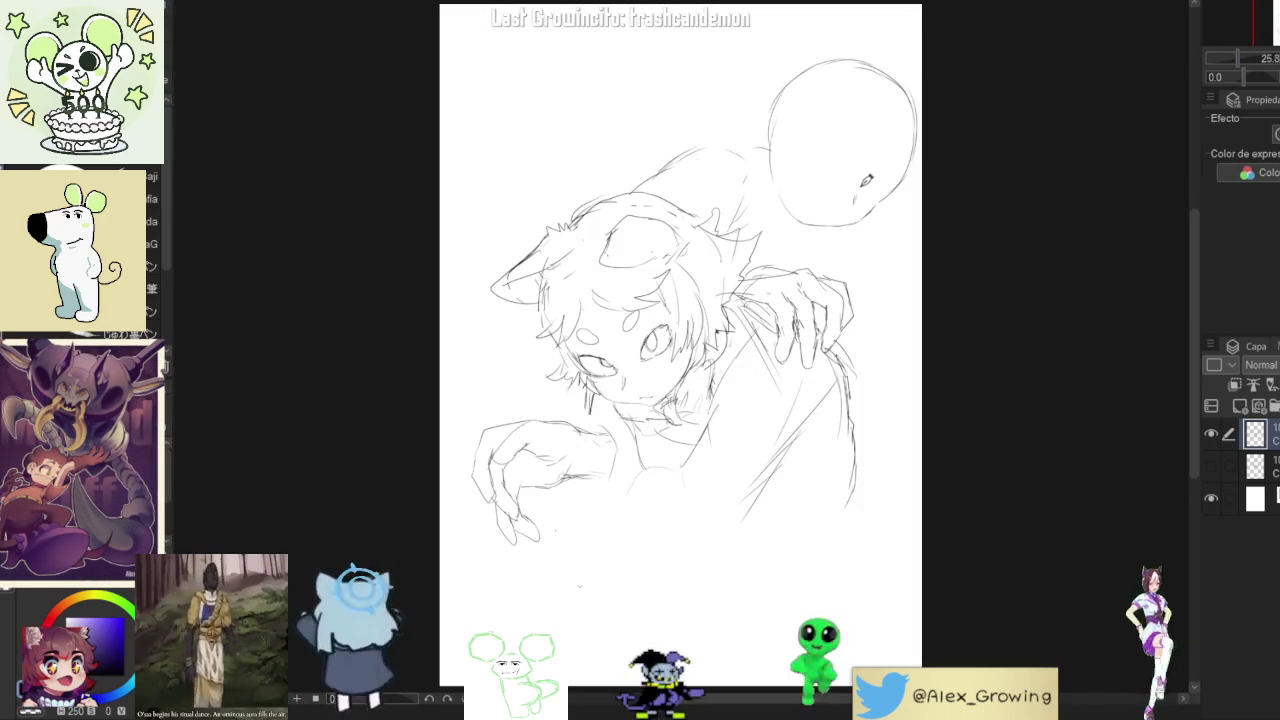
pyautogui.moveTo(852, 200); pyautogui.dragTo(840, 155)
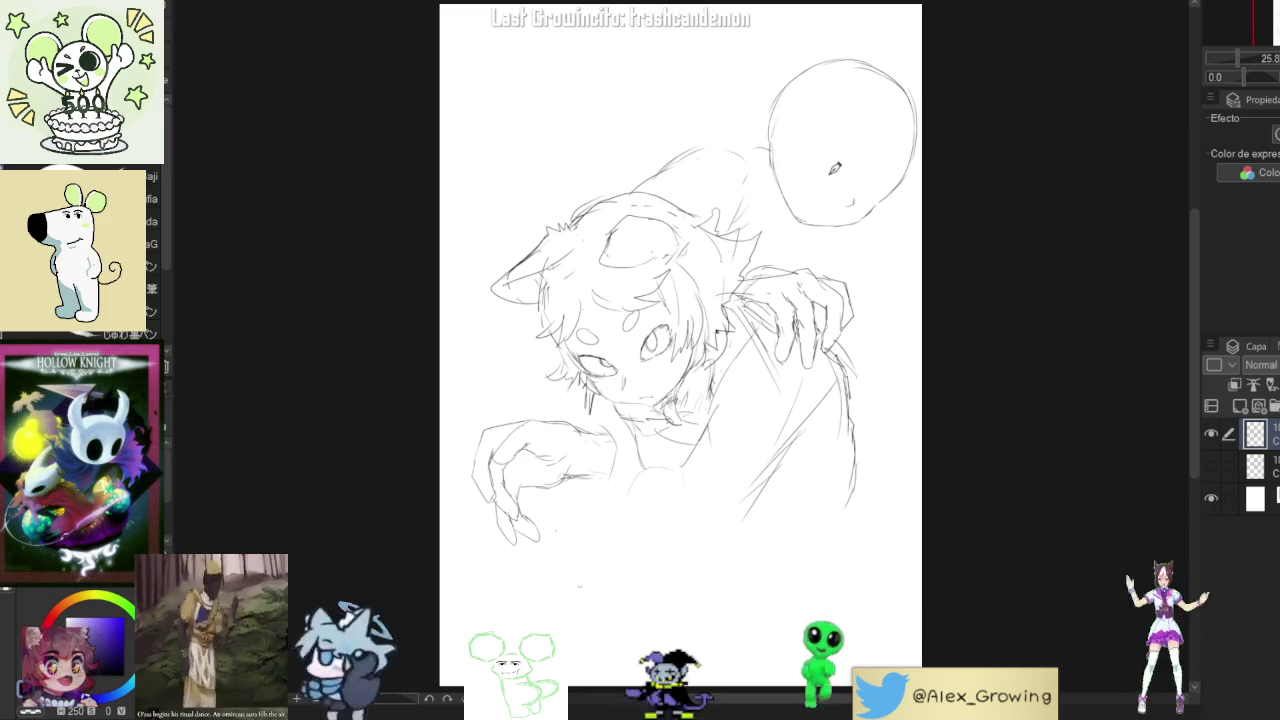
pyautogui.moveTo(765, 150)
pyautogui.mouseDown()
pyautogui.moveTo(858, 30)
pyautogui.moveTo(800, 245)
pyautogui.mouseUp()
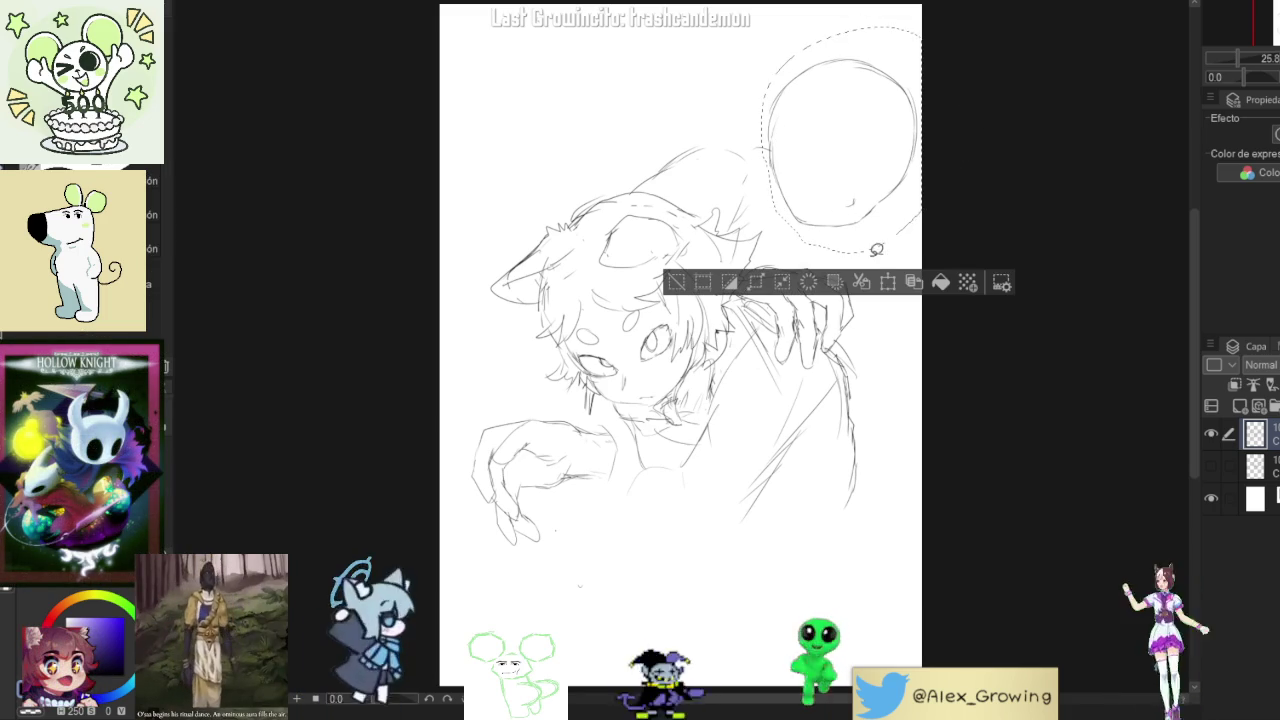
# - Delete the top-right head circle and sketch two almond-shaped eyes in its place
pyautogui.press('Delete')
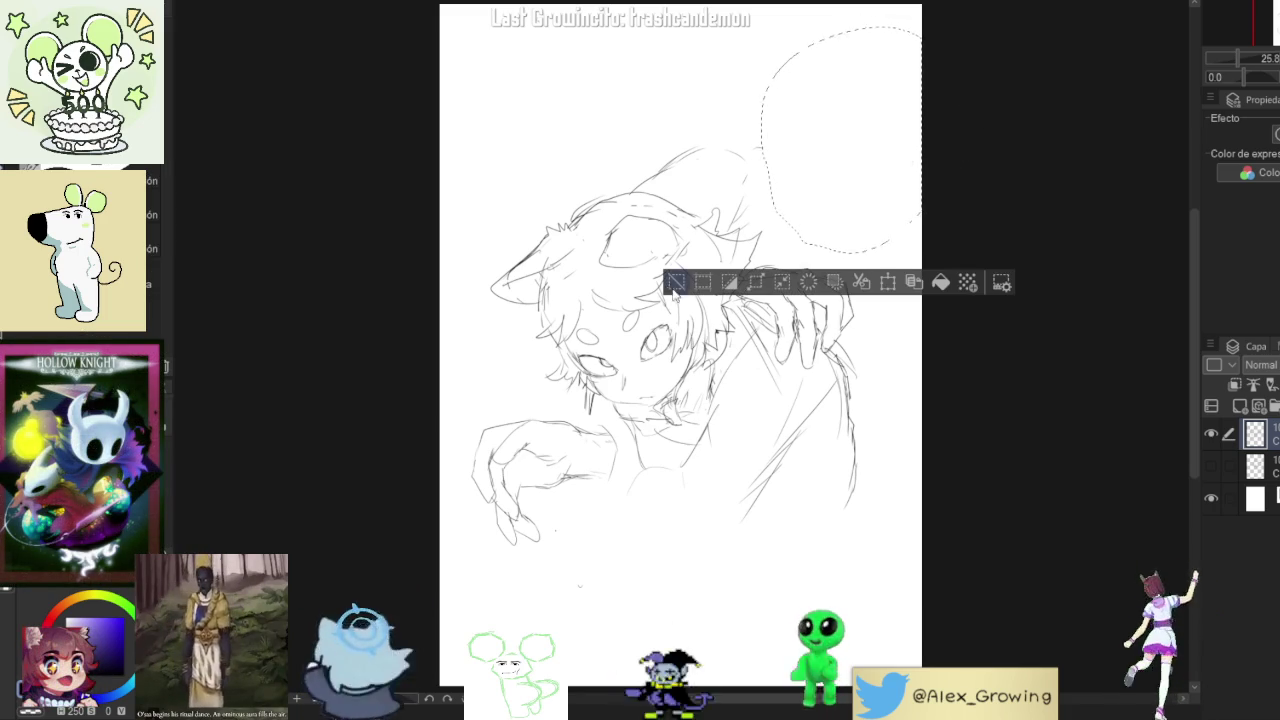
pyautogui.hotkey('ctrl', 'd')
pyautogui.moveTo(766, 146); pyautogui.dragTo(782, 205)
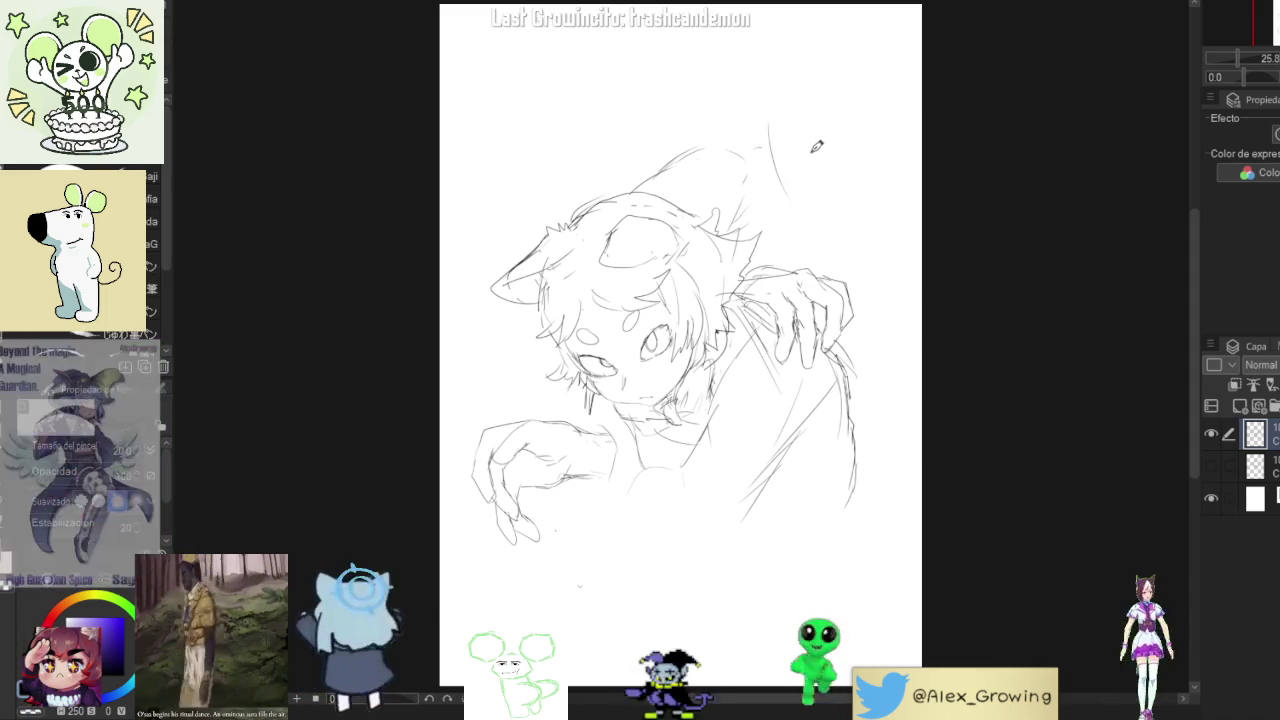
pyautogui.hotkey('ctrl', 'z')
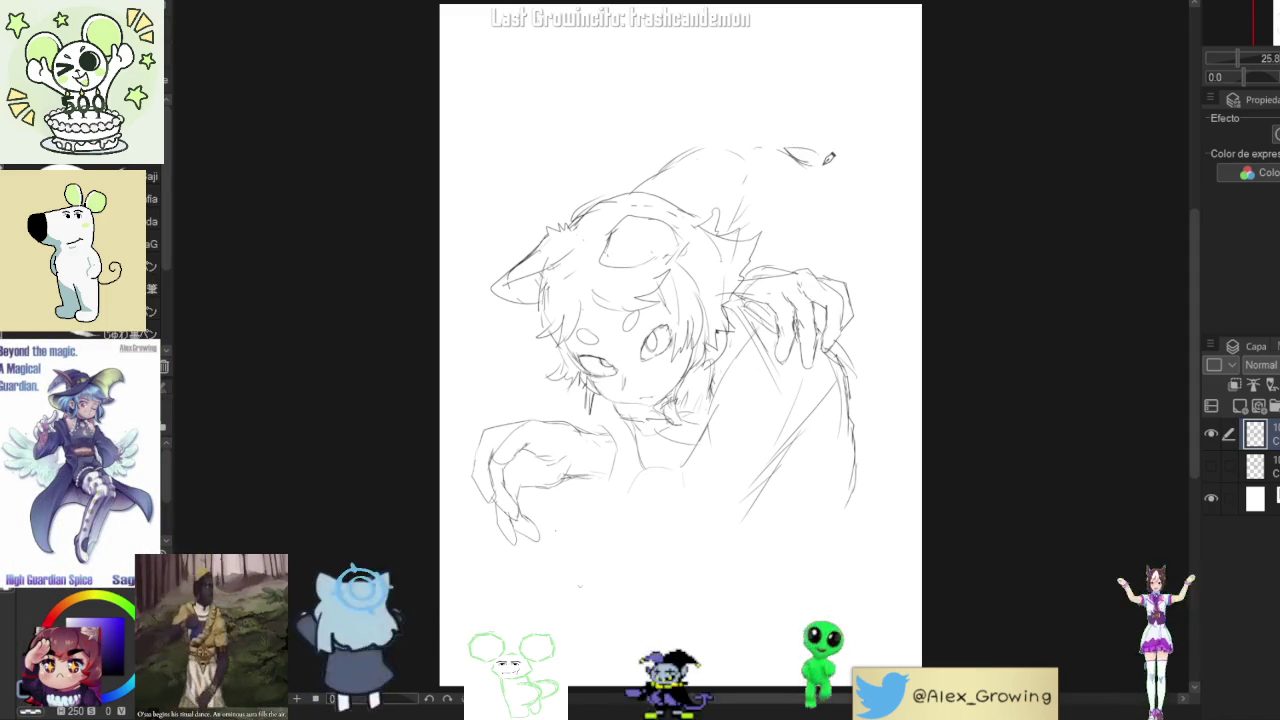
pyautogui.moveTo(790, 150)
pyautogui.mouseDown()
pyautogui.moveTo(815, 157)
pyautogui.moveTo(778, 162)
pyautogui.mouseUp()
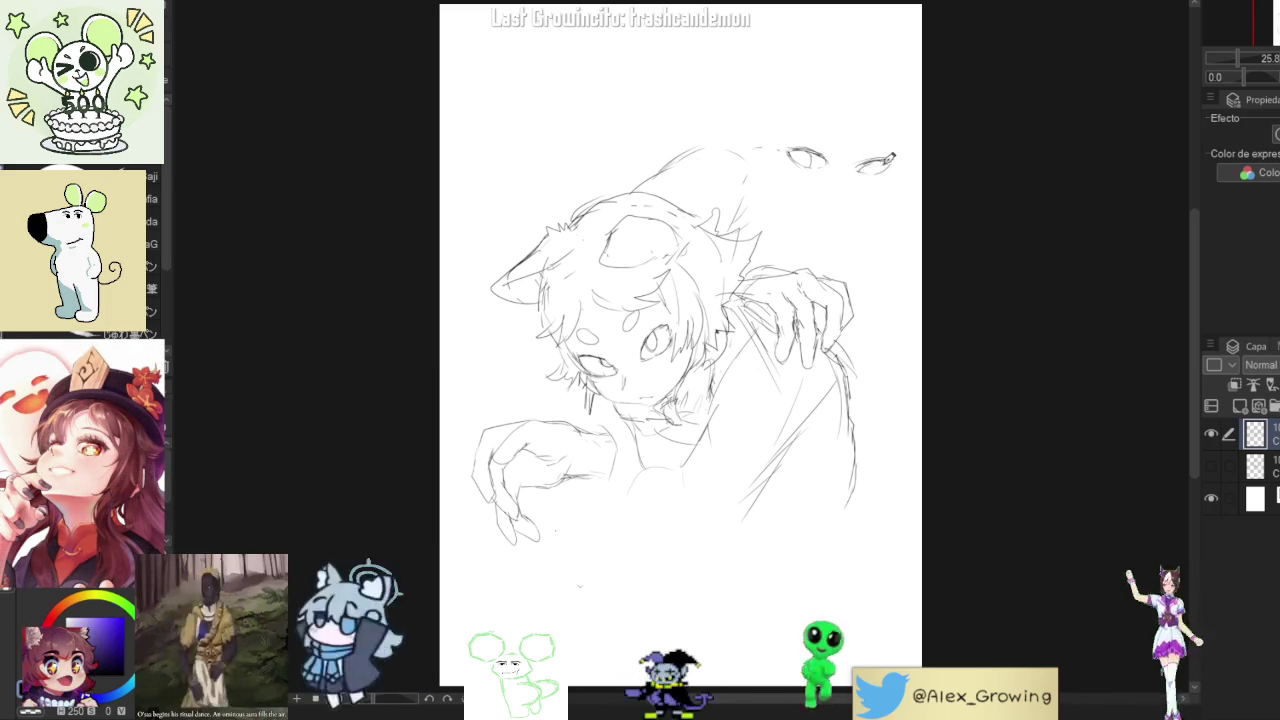
pyautogui.moveTo(866, 160); pyautogui.dragTo(889, 155)
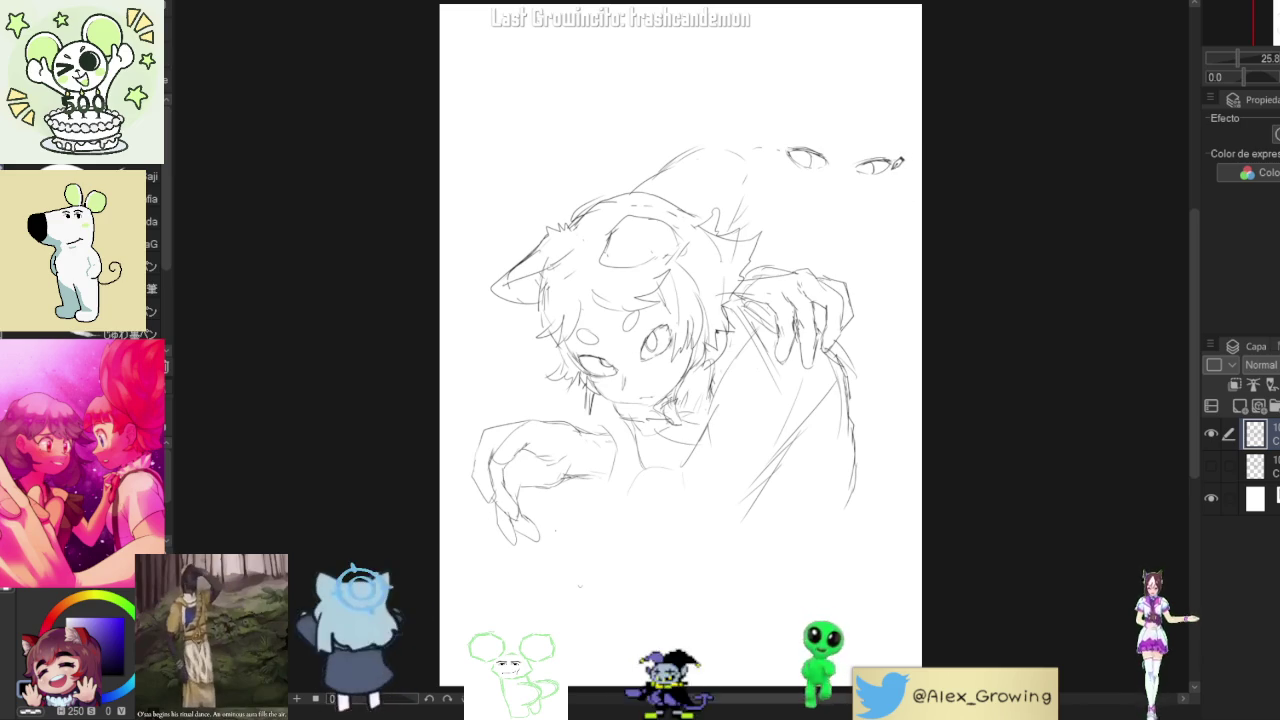
# - Add a pupil to the right eye and draw vertical bang strands above the eyes
pyautogui.moveTo(880, 163); pyautogui.dragTo(886, 170)
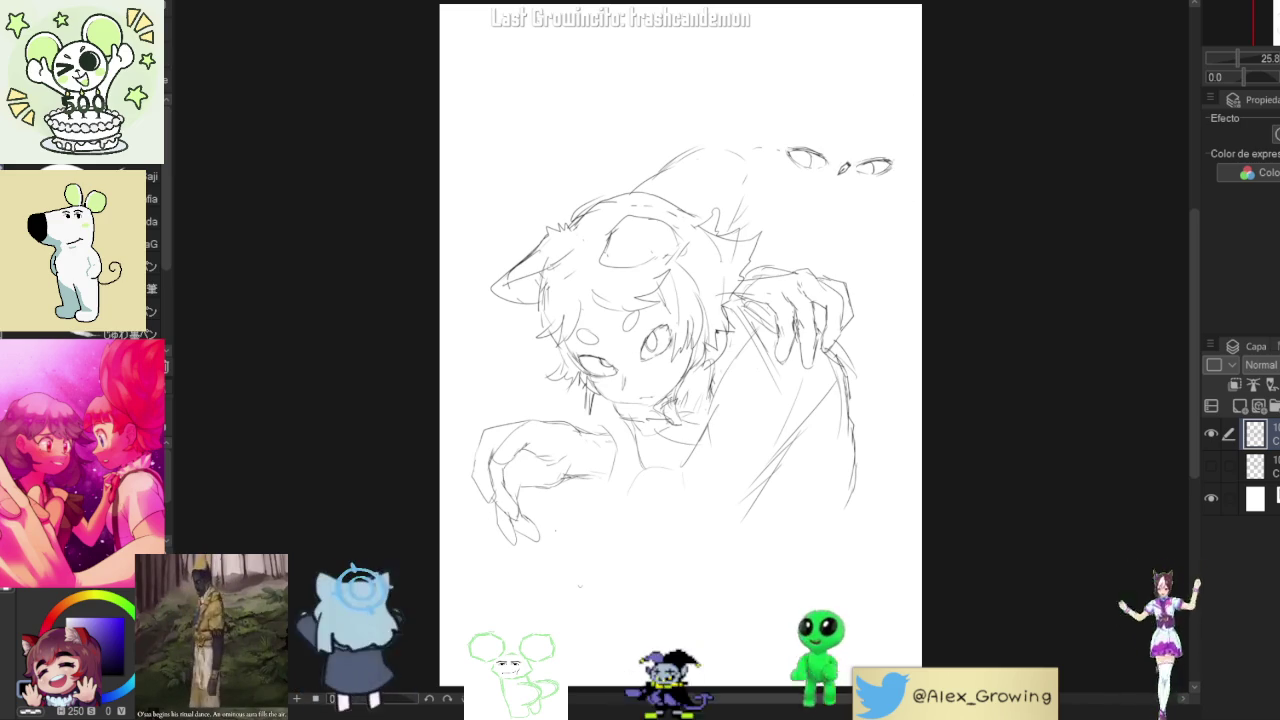
pyautogui.moveTo(830, 115); pyautogui.dragTo(831, 145)
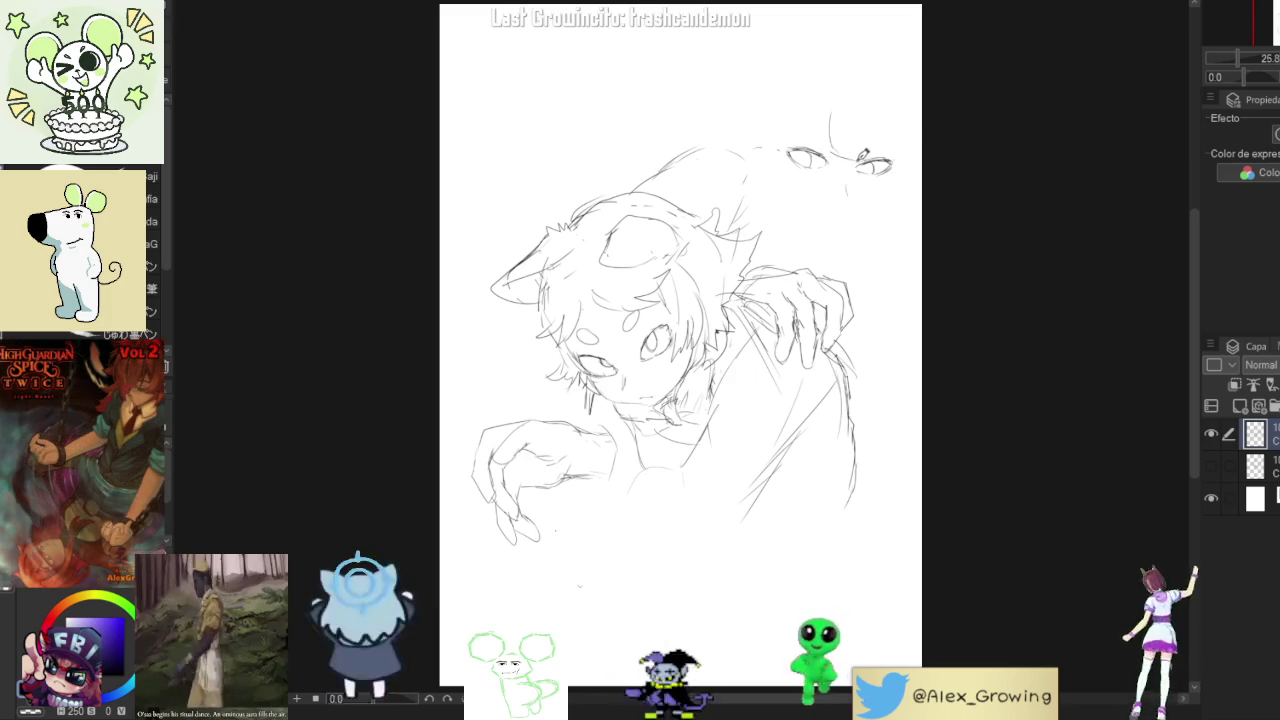
pyautogui.moveTo(888, 115); pyautogui.dragTo(889, 150)
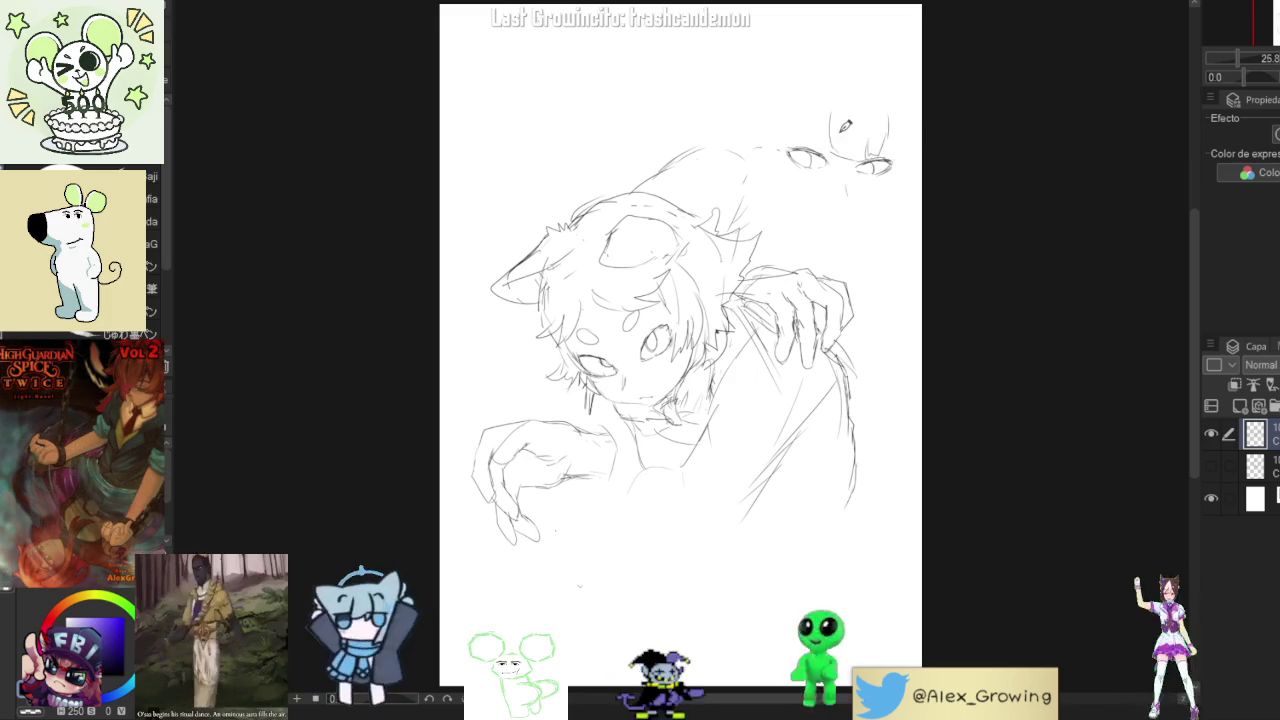
pyautogui.moveTo(817, 108); pyautogui.dragTo(816, 150)
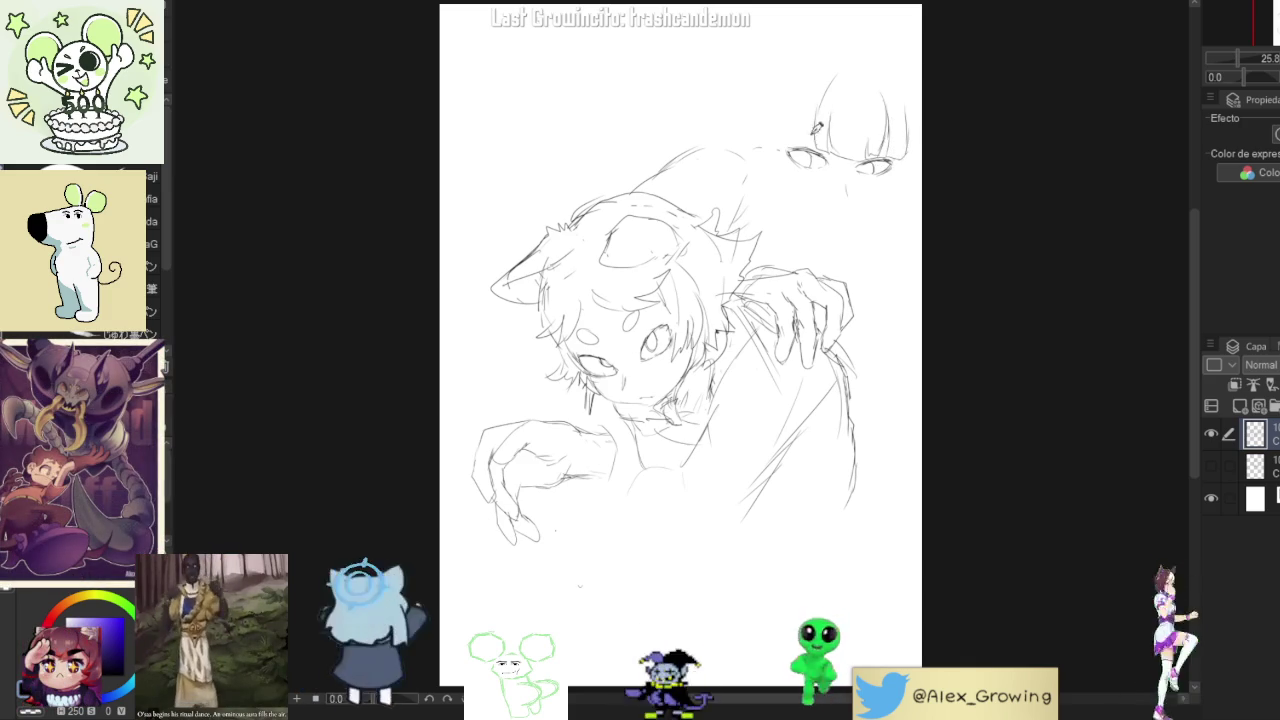
# - Draw the left edge of the bangs, undoing and redrawing misplaced strokes
pyautogui.moveTo(786, 58); pyautogui.dragTo(768, 138)
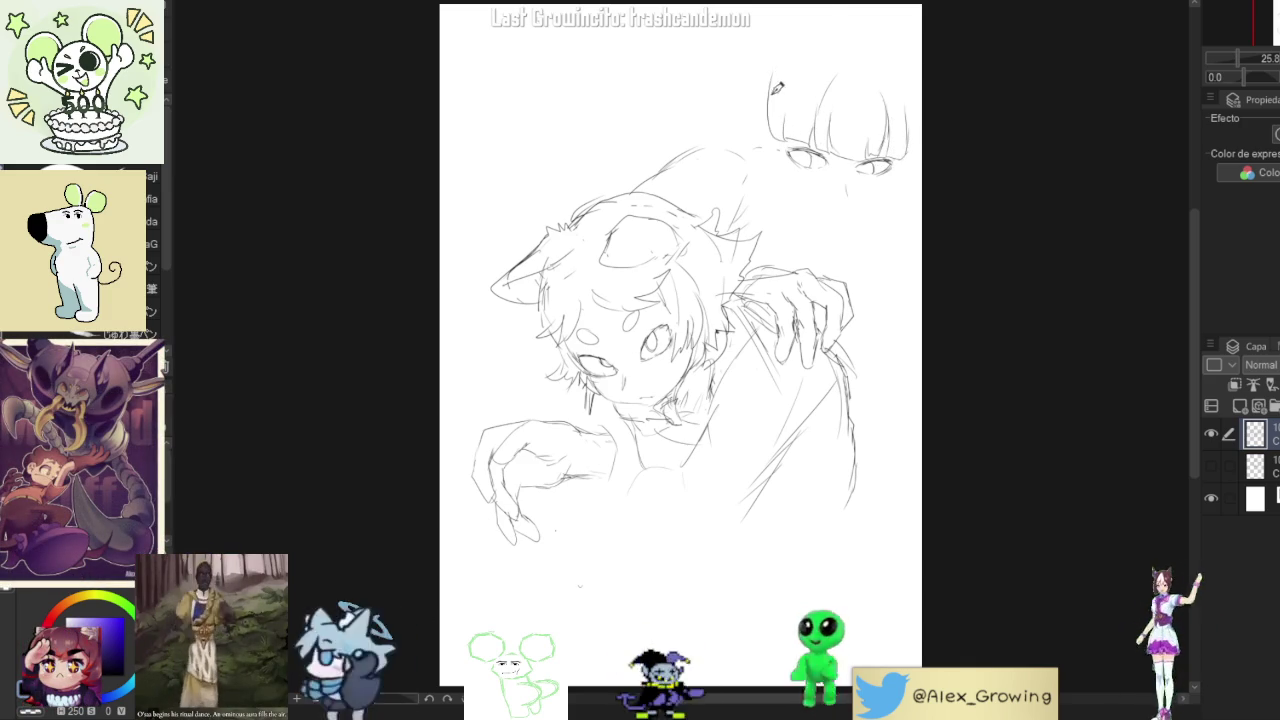
pyautogui.hotkey('ctrl', 'z')
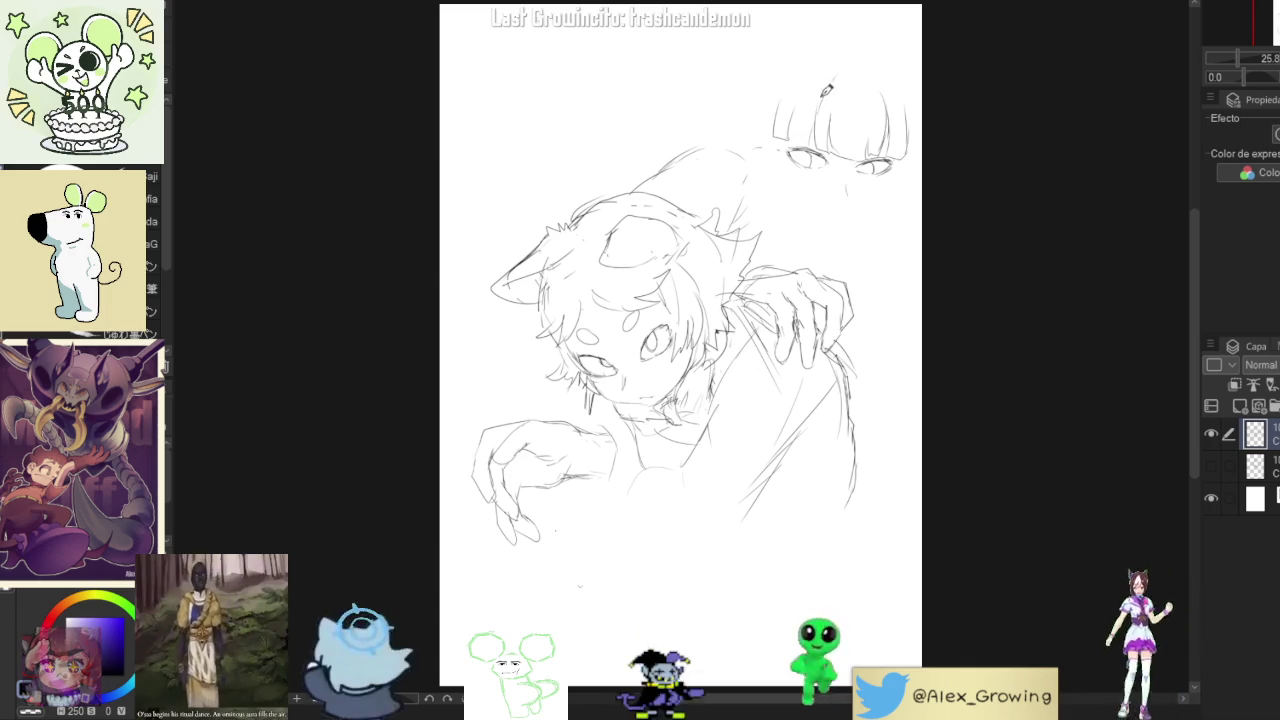
pyautogui.moveTo(831, 86); pyautogui.dragTo(806, 137)
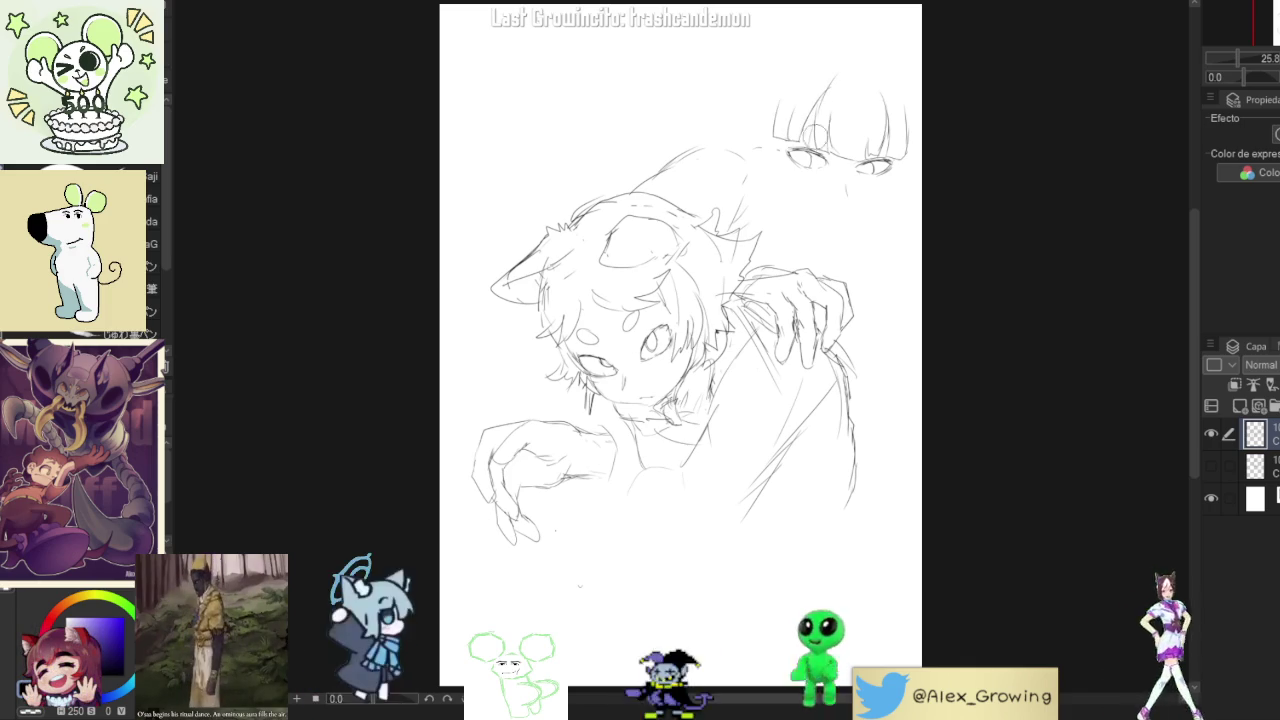
pyautogui.moveTo(784, 120); pyautogui.dragTo(760, 140)
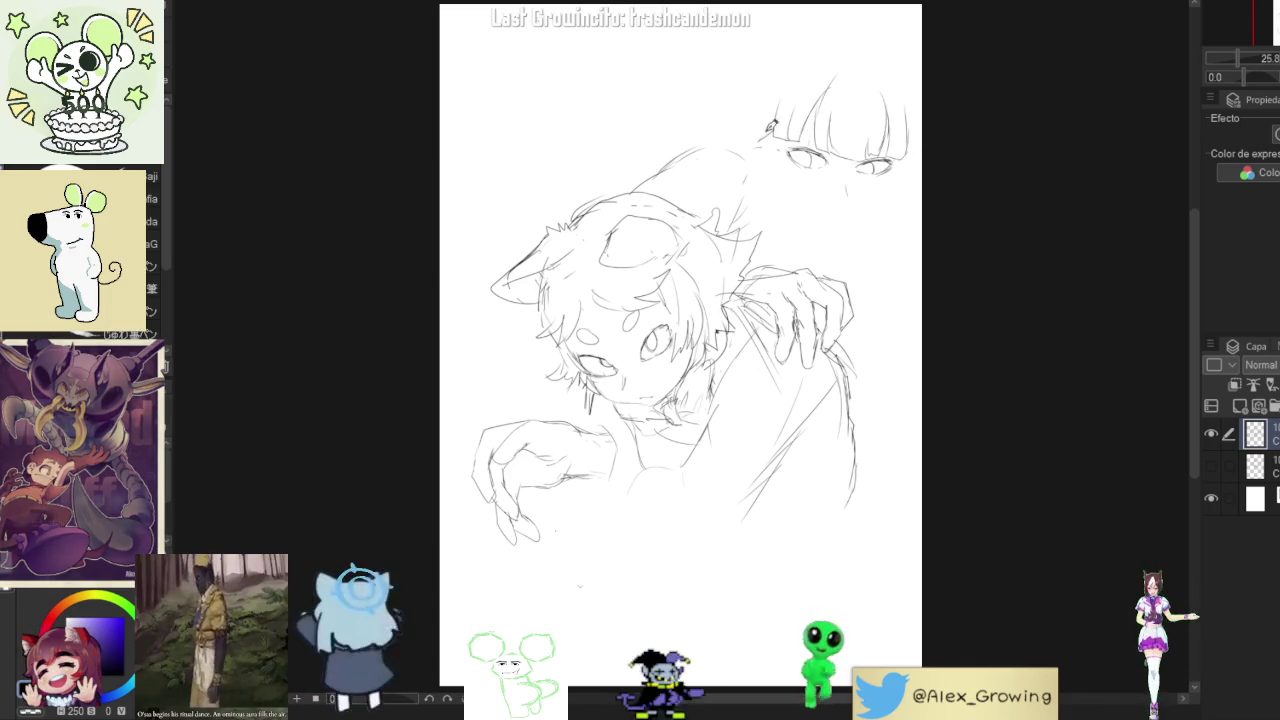
pyautogui.hotkey('ctrl', 'z')
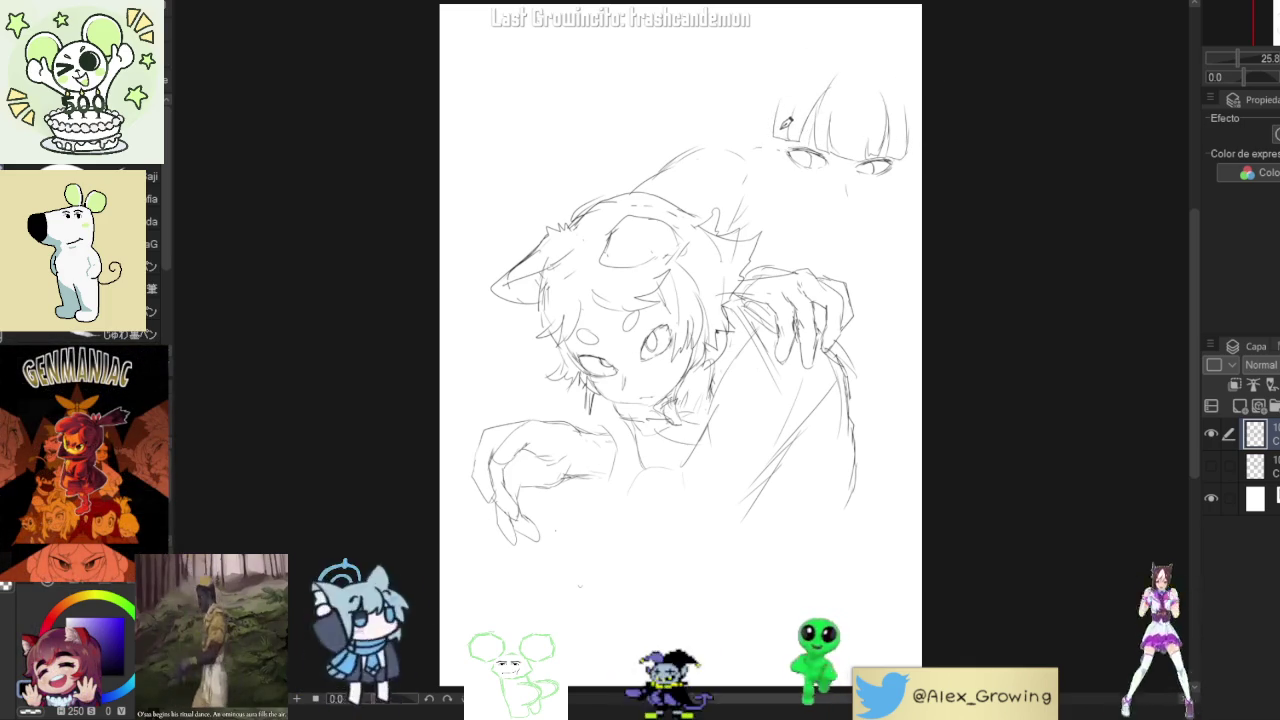
pyautogui.hotkey('ctrl', 'z')
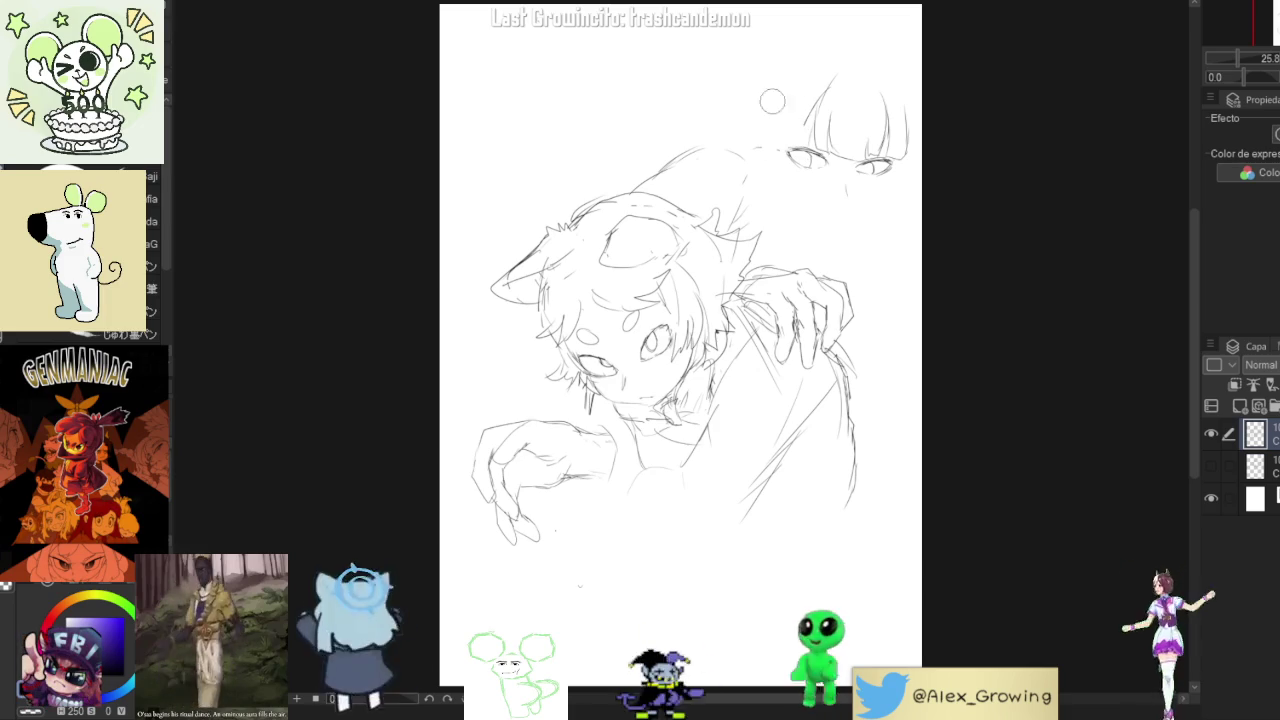
pyautogui.moveTo(822, 104)
pyautogui.mouseDown()
pyautogui.moveTo(792, 138)
pyautogui.moveTo(757, 131)
pyautogui.mouseUp()
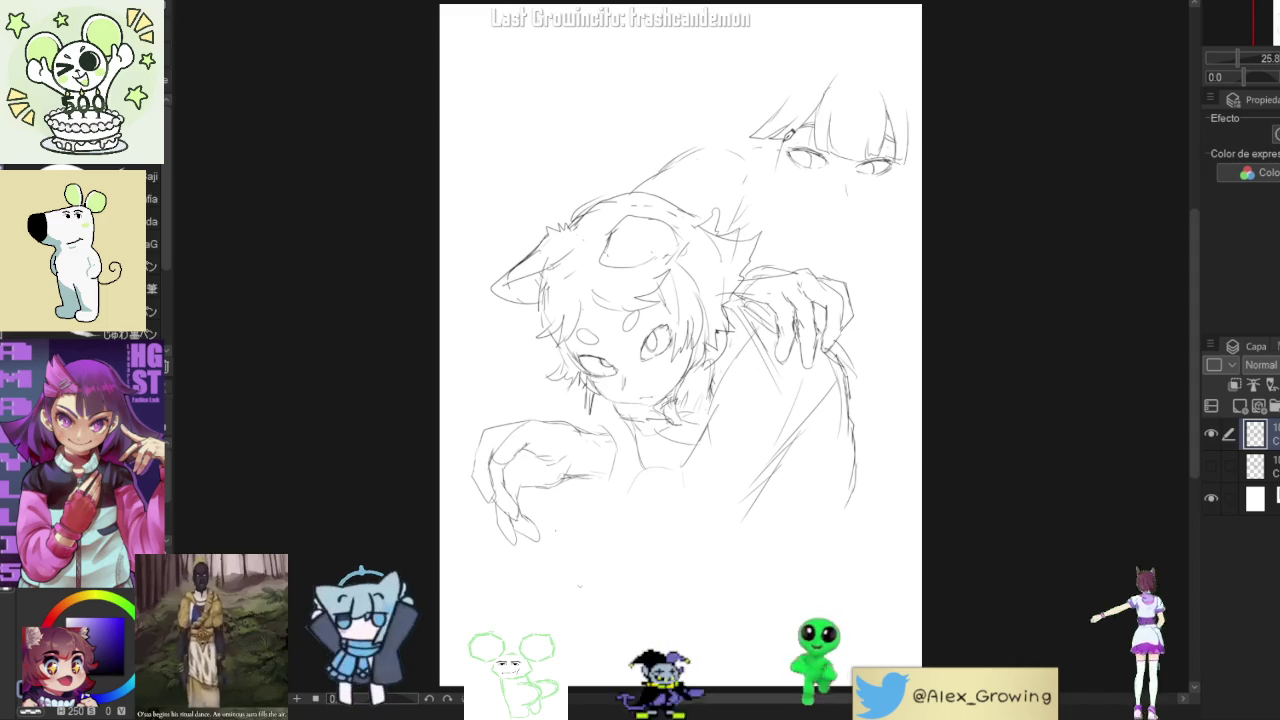
# - Outline the back figure's right face side and jawline, and add a small mouth
pyautogui.moveTo(878, 205); pyautogui.dragTo(899, 183)
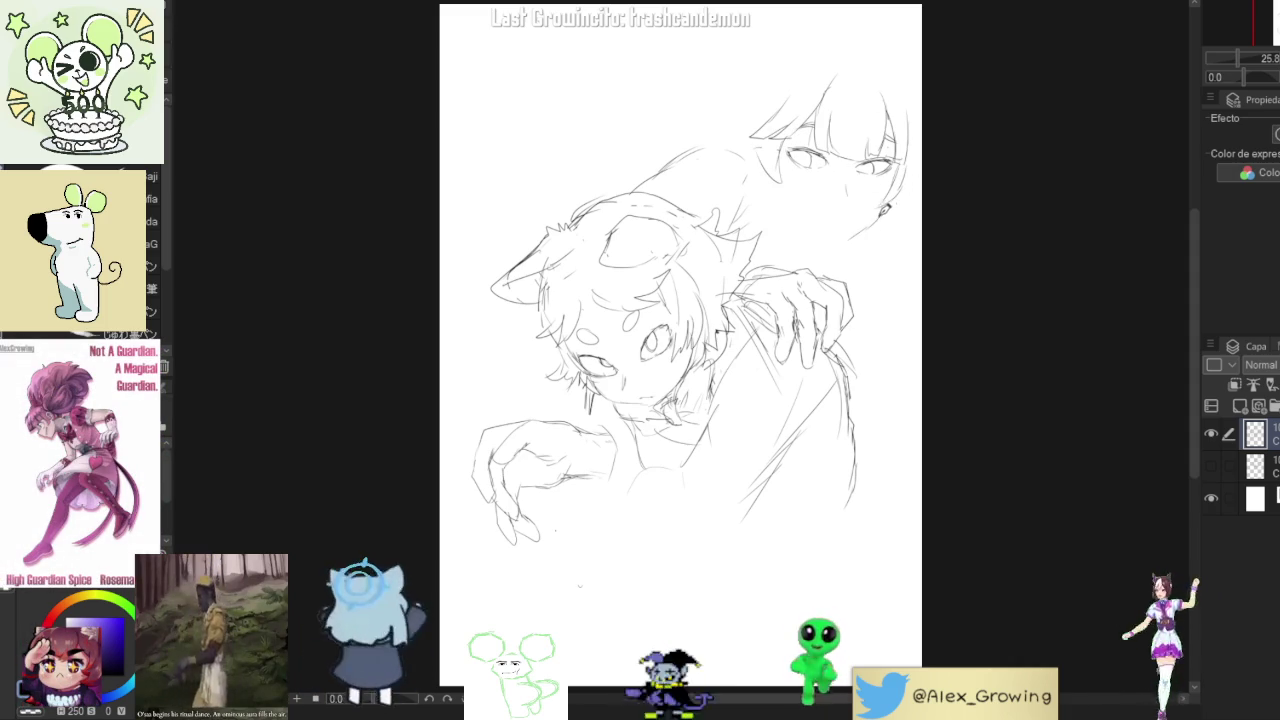
pyautogui.moveTo(838, 229); pyautogui.dragTo(882, 207)
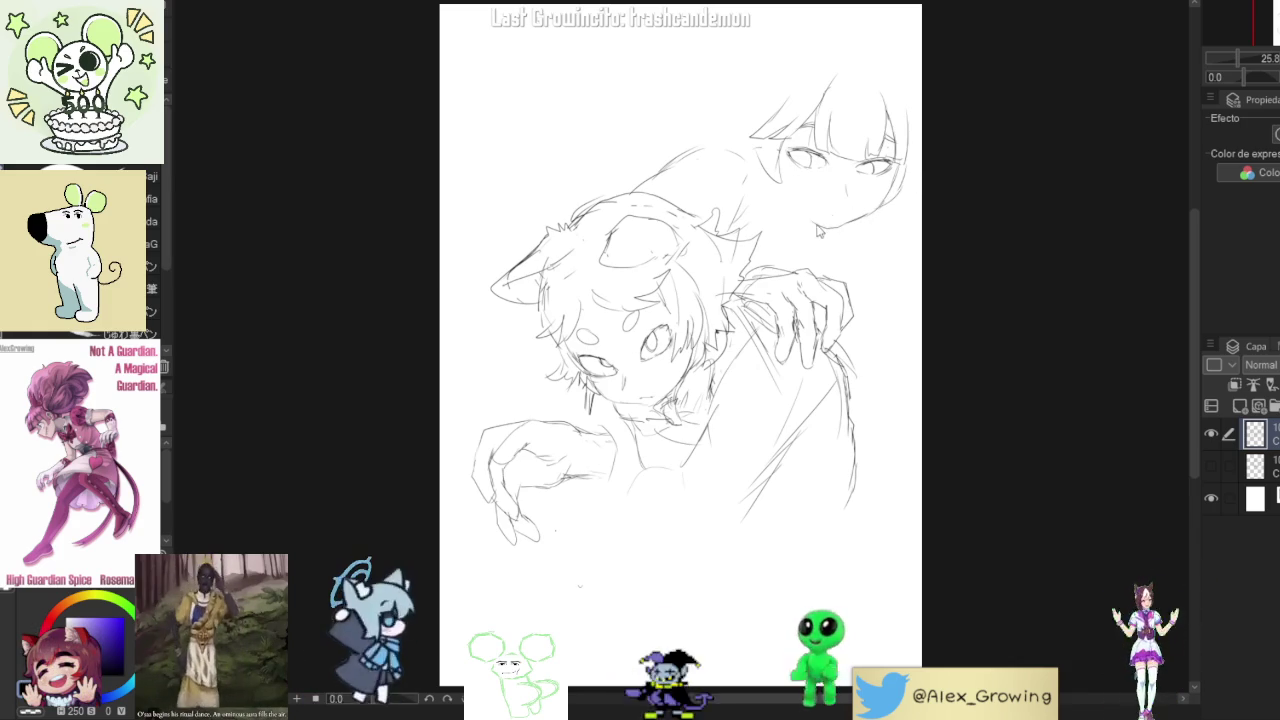
pyautogui.moveTo(855, 207); pyautogui.dragTo(860, 210)
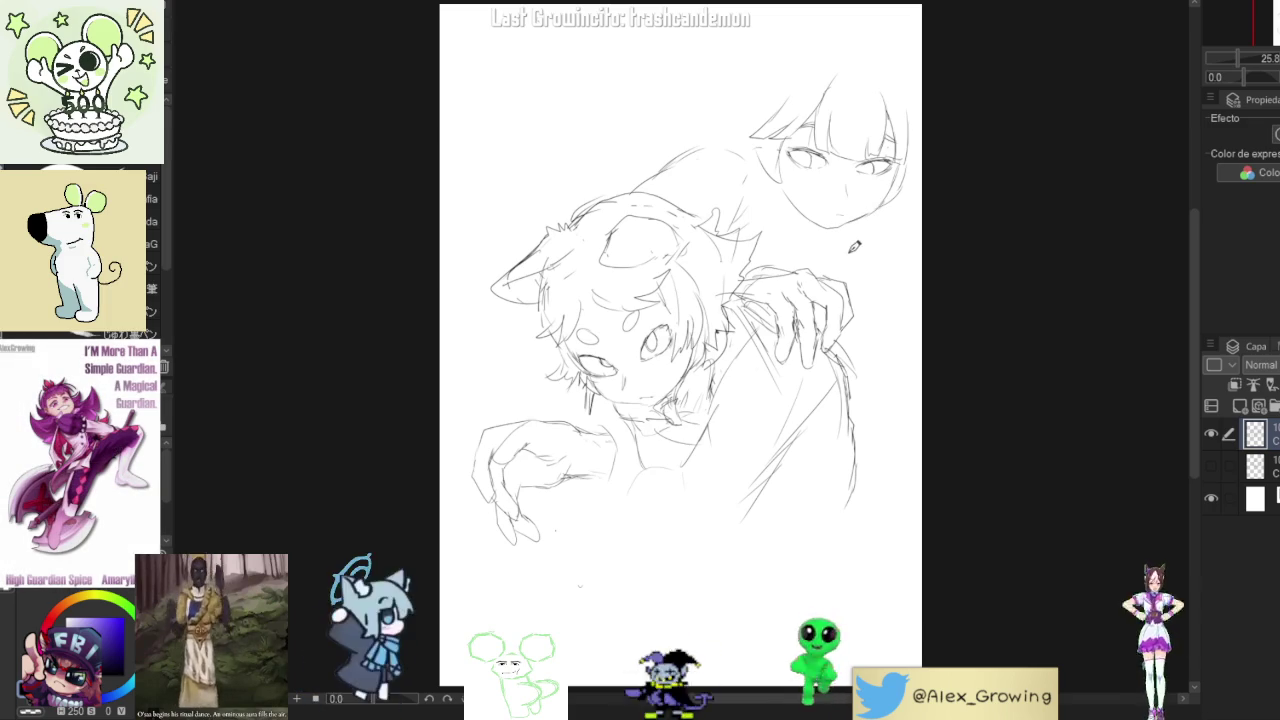
pyautogui.moveTo(578, 585)
pyautogui.mouseDown()
pyautogui.moveTo(885, 118)
pyautogui.moveTo(795, 235)
pyautogui.mouseUp()
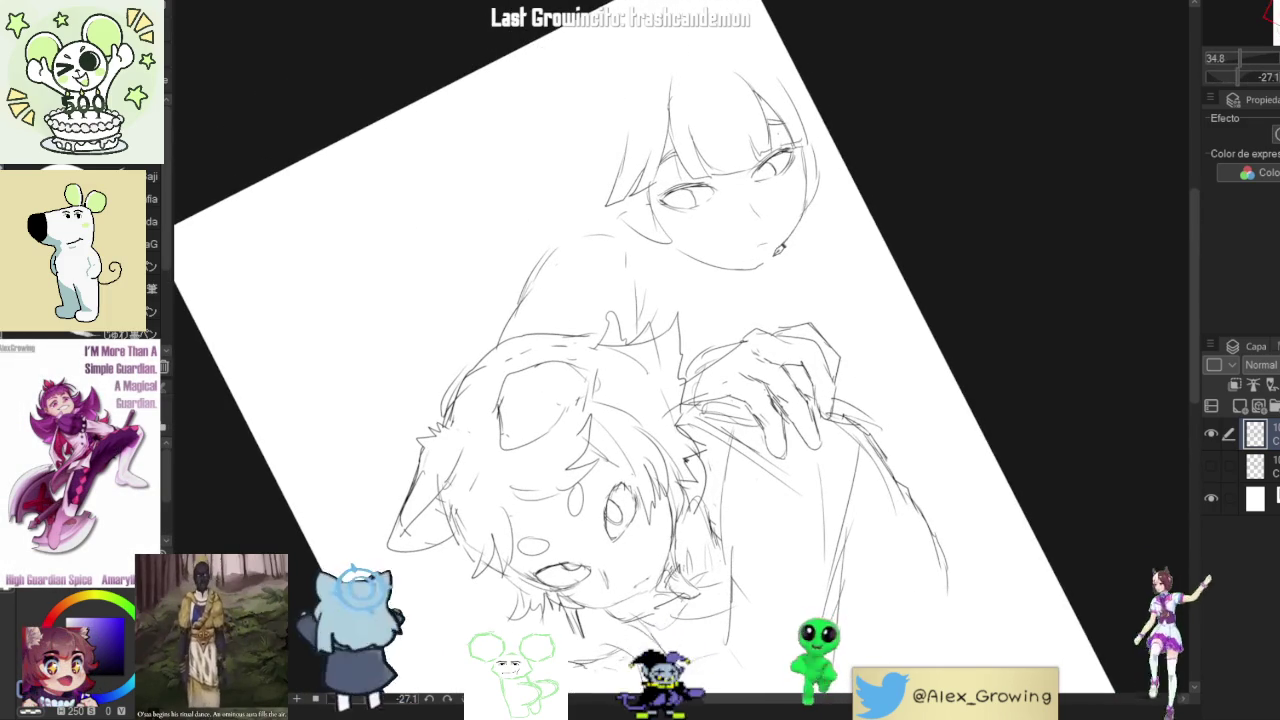
# - Rotate around the sketch, then straighten the canvas view and zoom out
pyautogui.moveTo(771, 258); pyautogui.dragTo(200, 196)
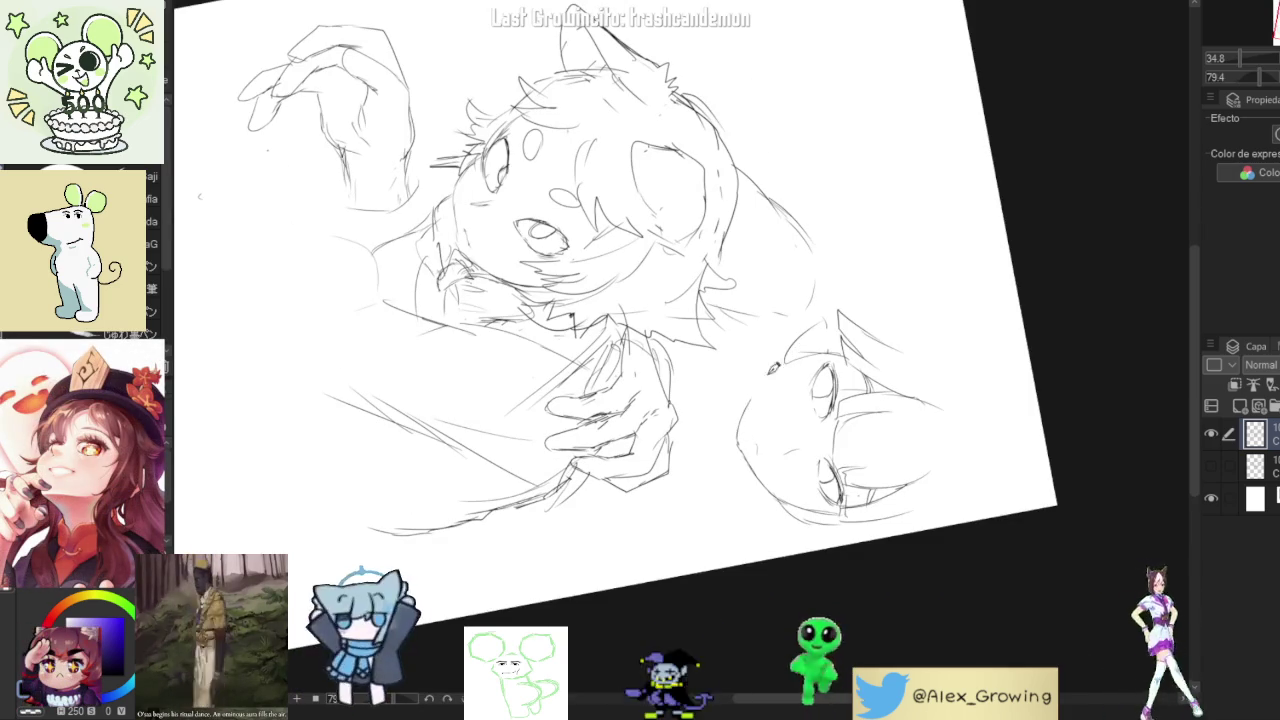
pyautogui.moveTo(794, 387); pyautogui.dragTo(900, 106)
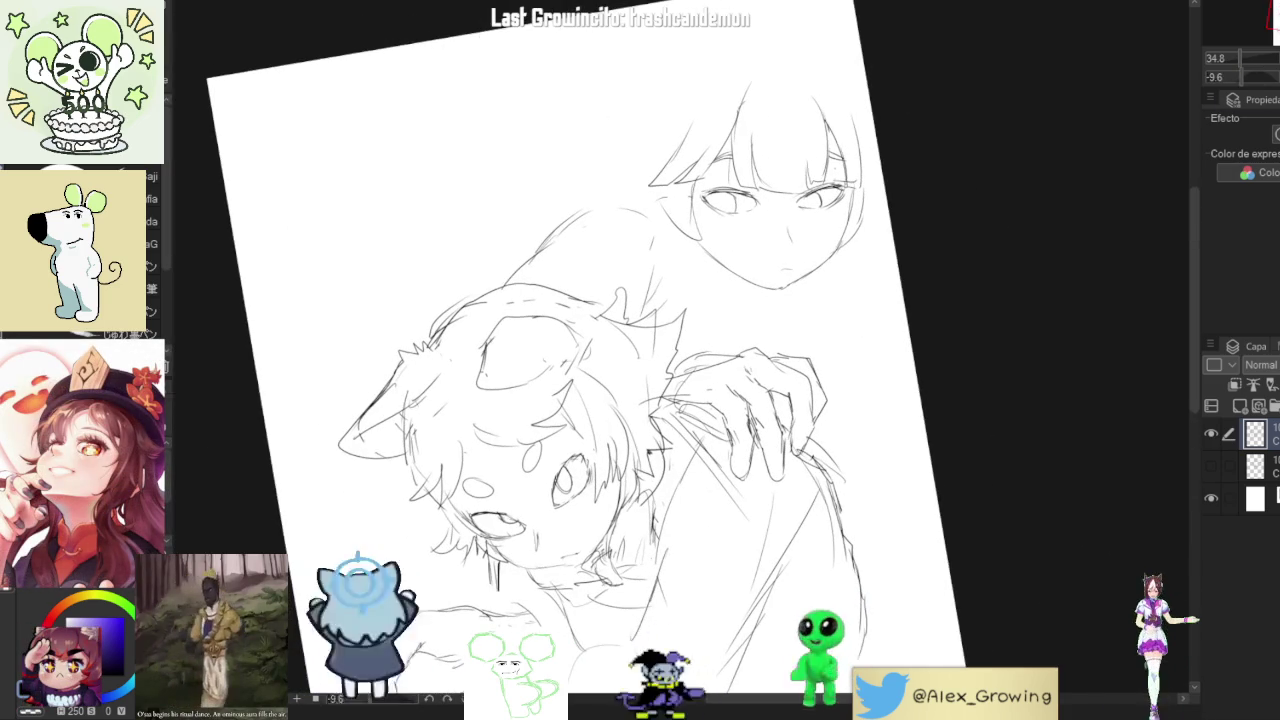
pyautogui.hotkey('ctrl', '@')
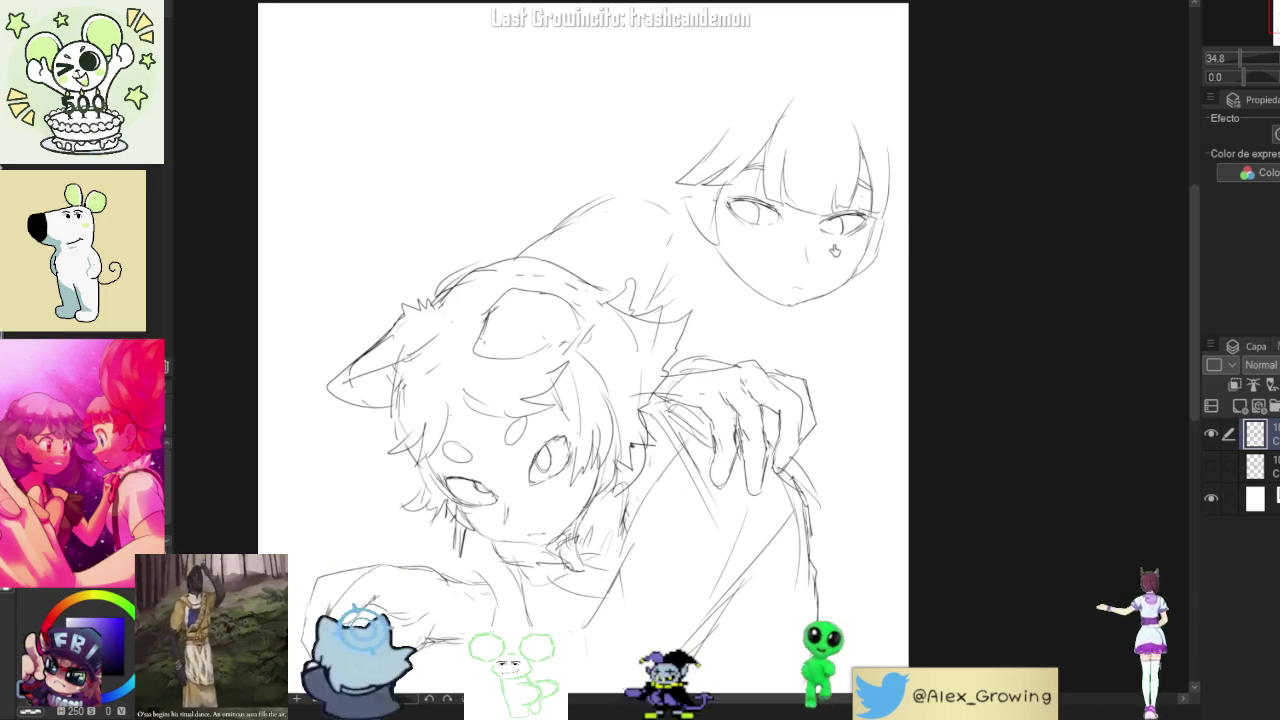
pyautogui.scroll(-2, 739, 346)
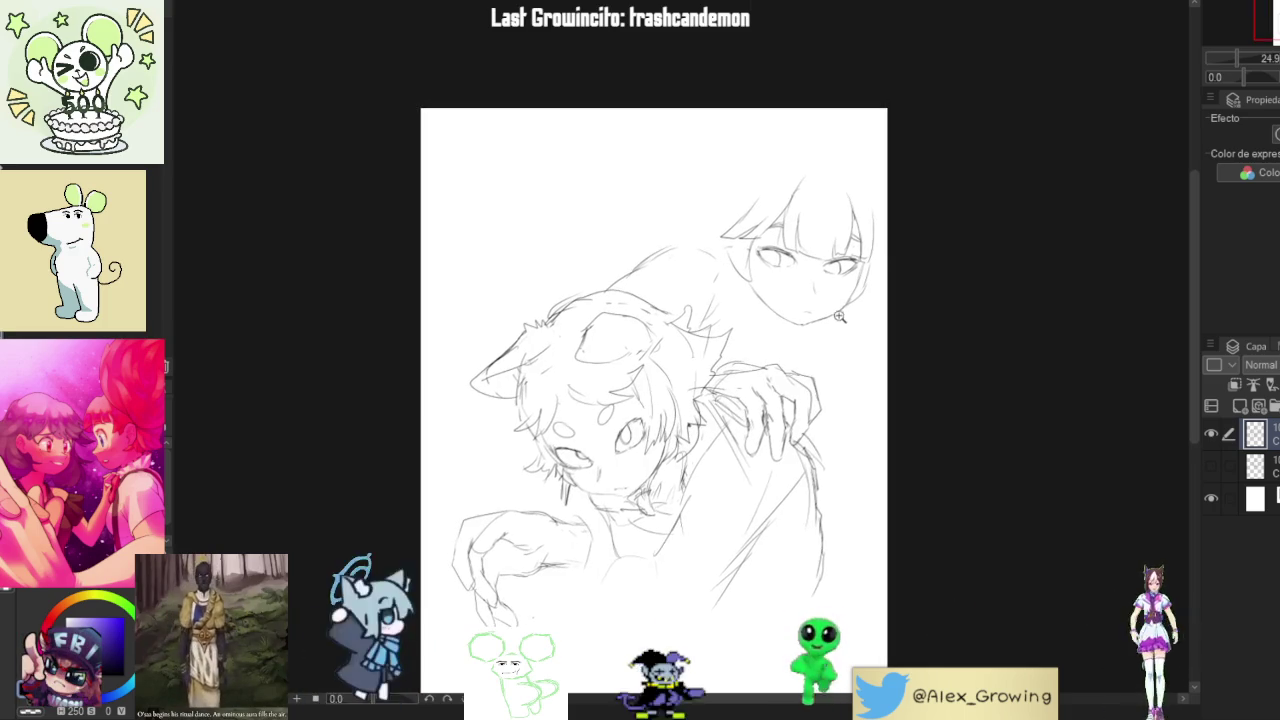
pyautogui.scroll(1, 826, 313)
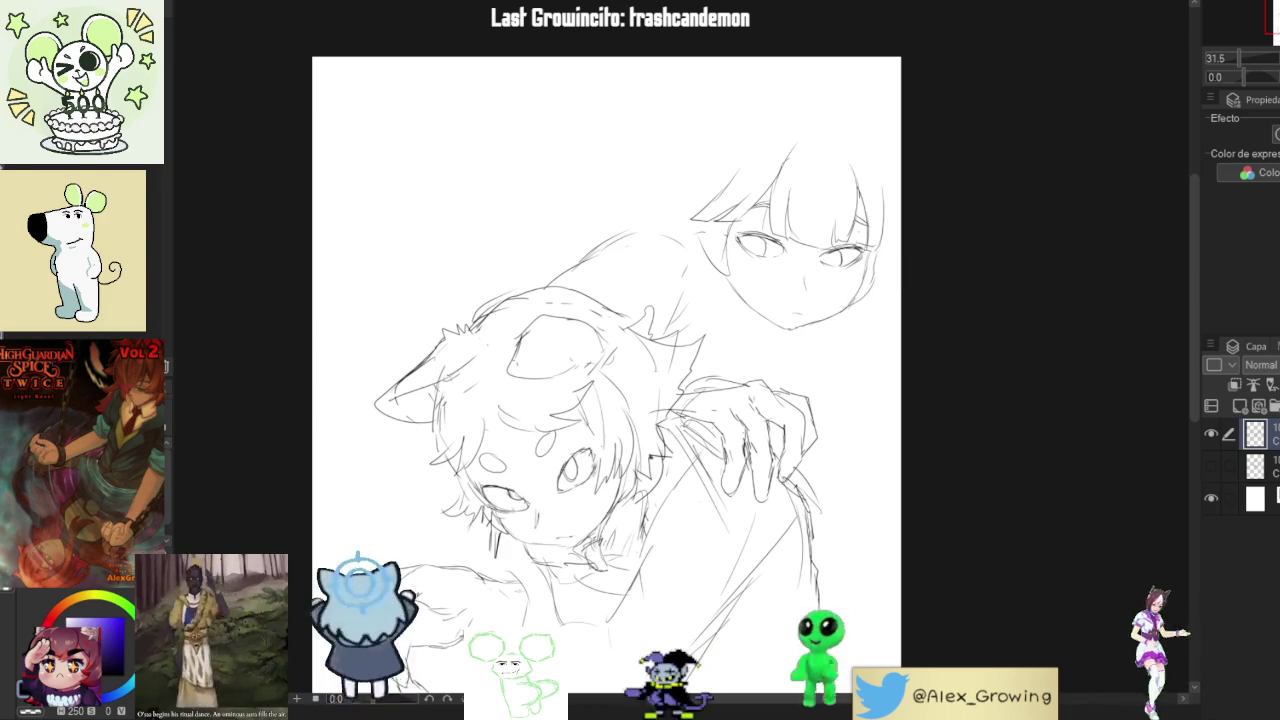
pyautogui.scroll(-2, 606, 380)
# - Mirror the view to check proportions, flip it back, and pencil the hair's right edge
pyautogui.press('h')
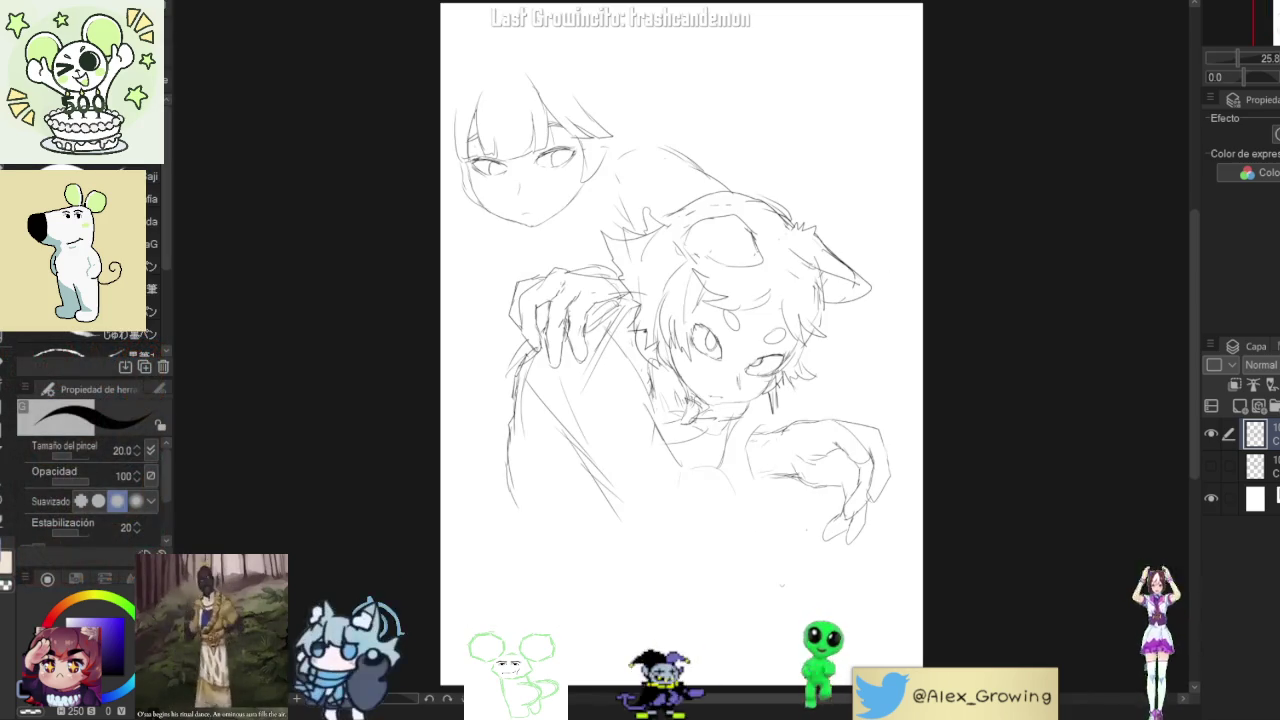
pyautogui.press('h')
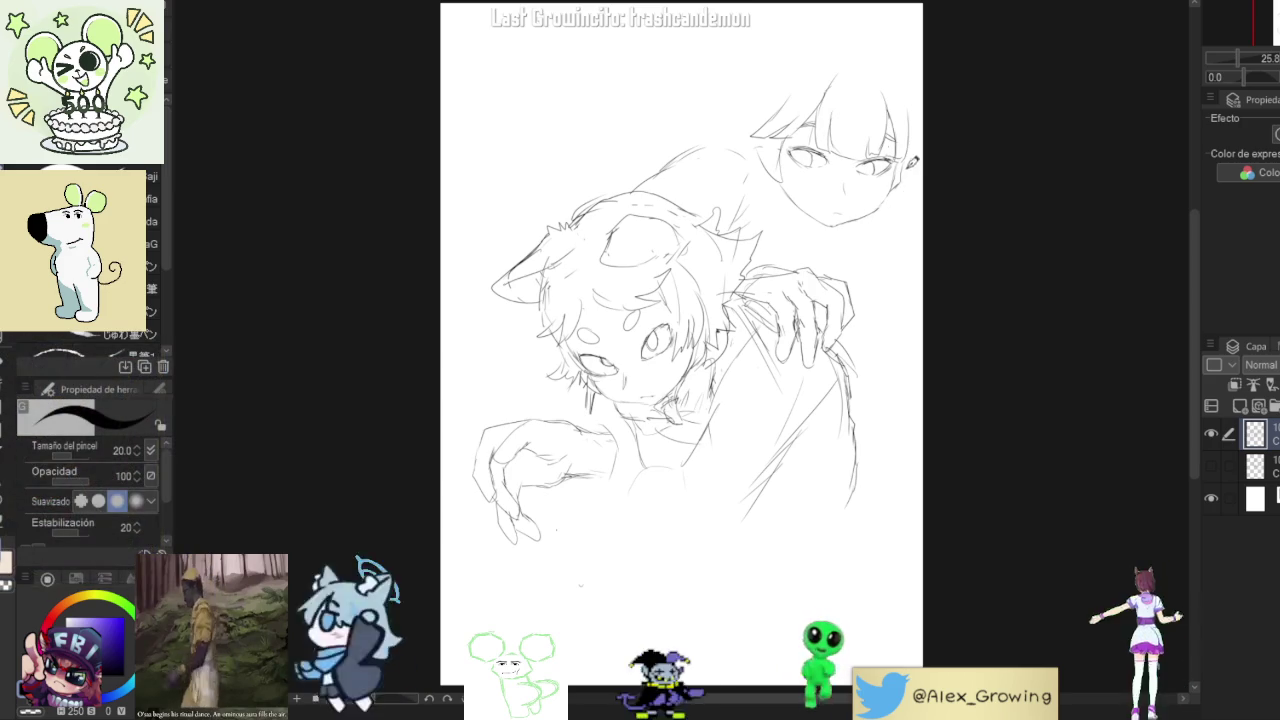
pyautogui.moveTo(910, 152); pyautogui.dragTo(891, 214)
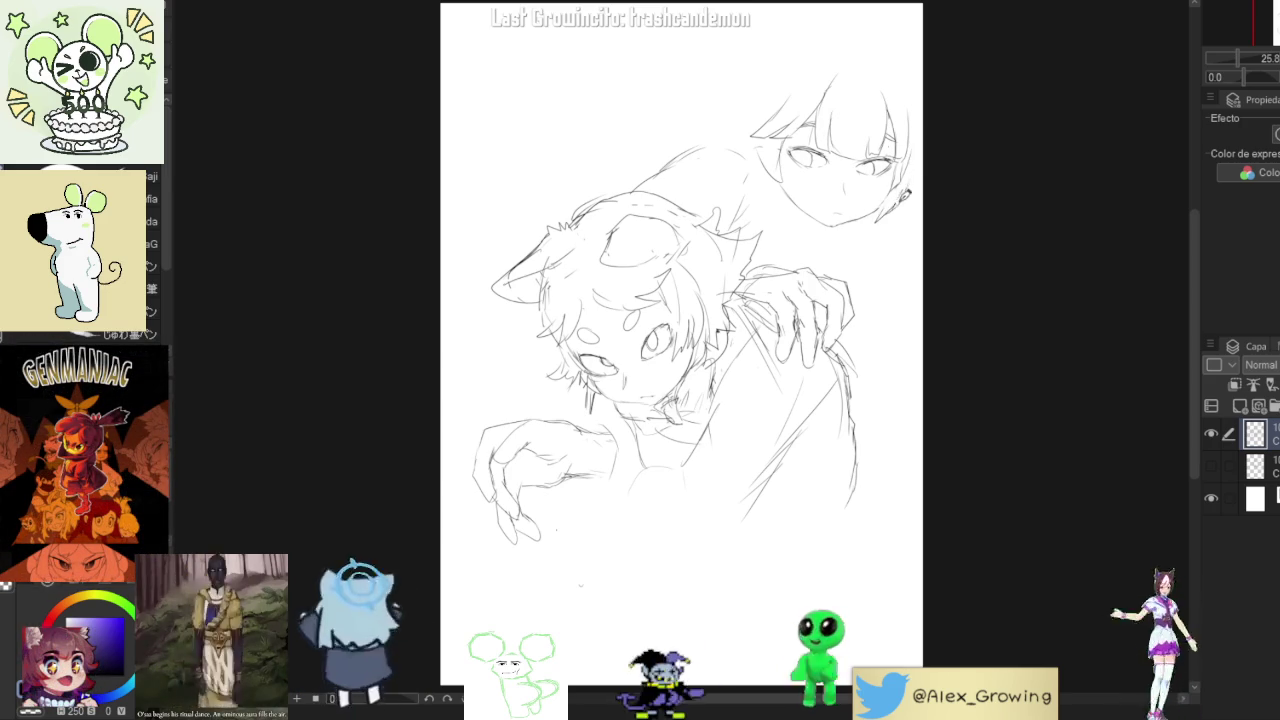
# - Sketch the bob hair's right and left edges, undoing two stray strokes
pyautogui.moveTo(912, 150); pyautogui.dragTo(906, 212)
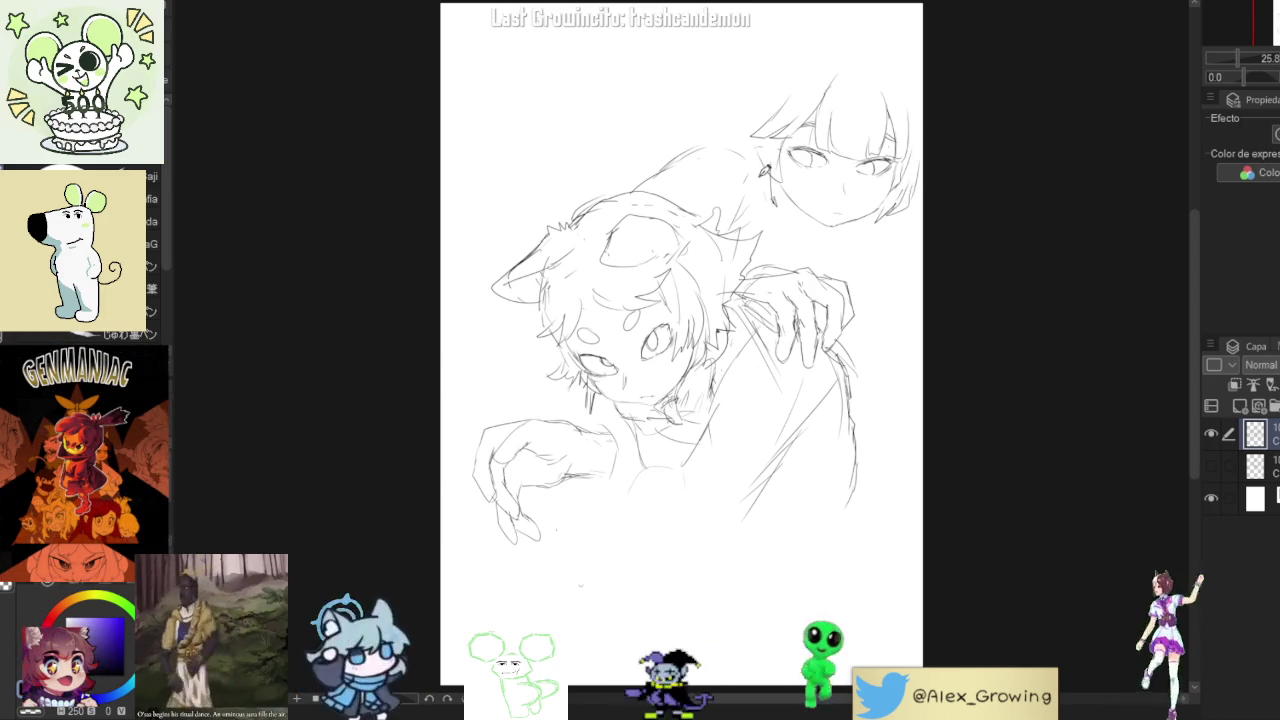
pyautogui.moveTo(768, 190)
pyautogui.mouseDown()
pyautogui.moveTo(726, 165)
pyautogui.moveTo(710, 124)
pyautogui.moveTo(704, 136)
pyautogui.mouseUp()
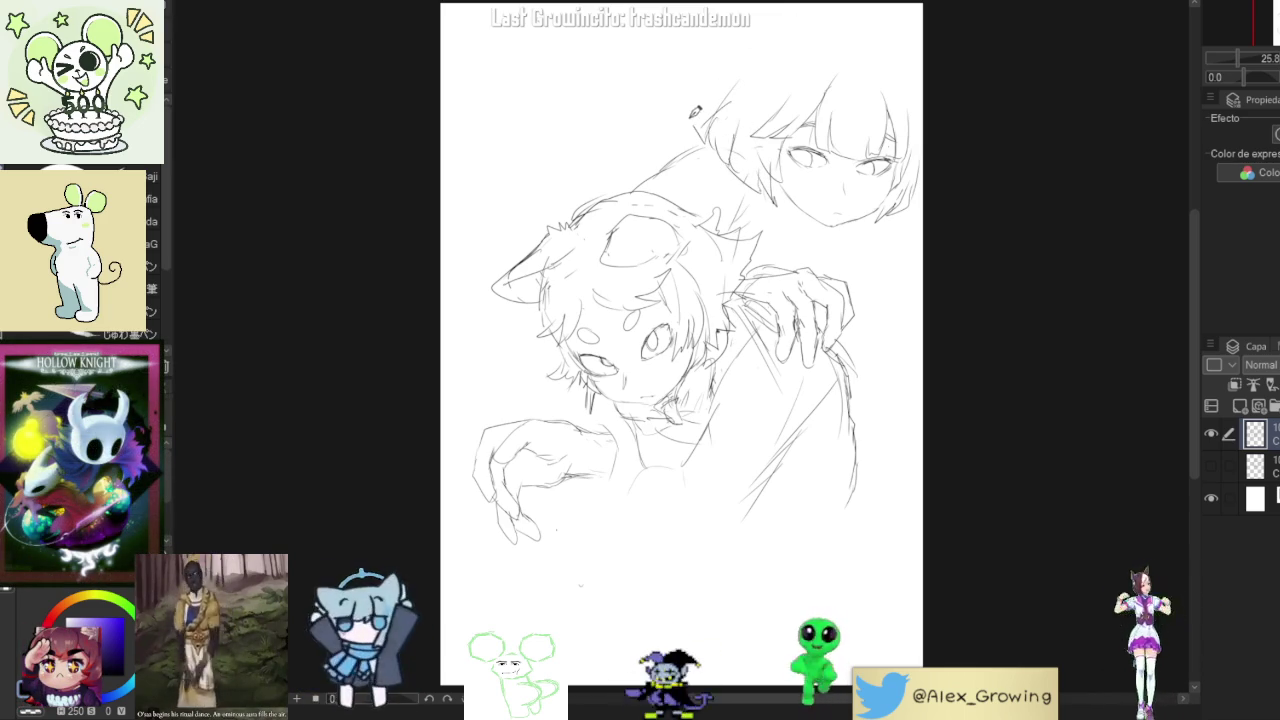
pyautogui.hotkey('ctrl', 'z')
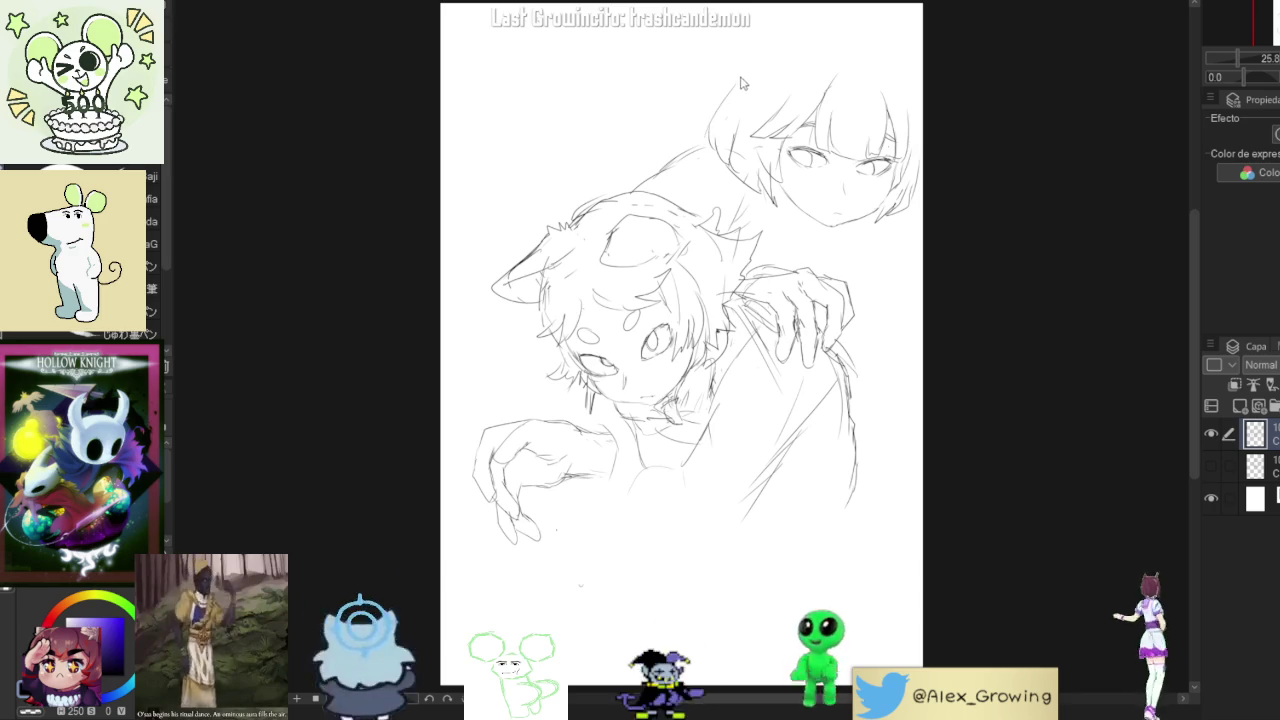
pyautogui.hotkey('ctrl', 'z')
# - Shrink the whole sketch from its top-right corner, shift it left, and confirm with Aceptar
pyautogui.hotkey('ctrl', 't')
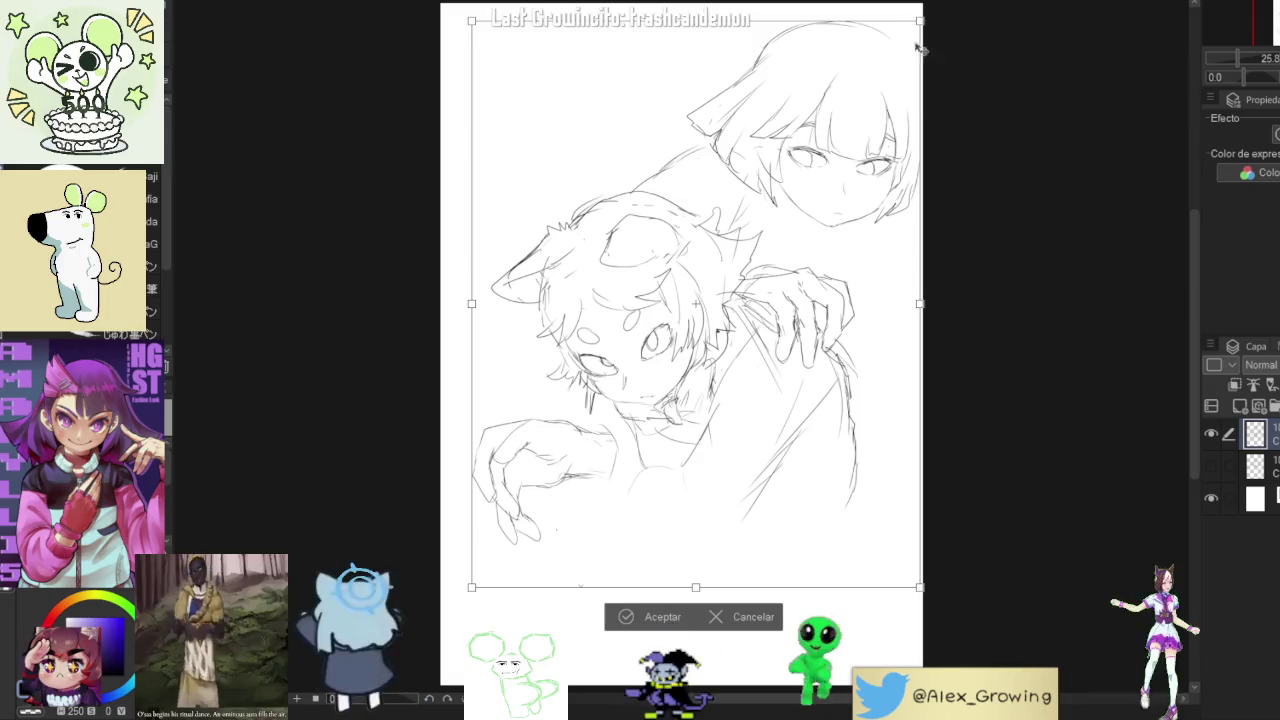
pyautogui.moveTo(921, 52); pyautogui.dragTo(895, 54)
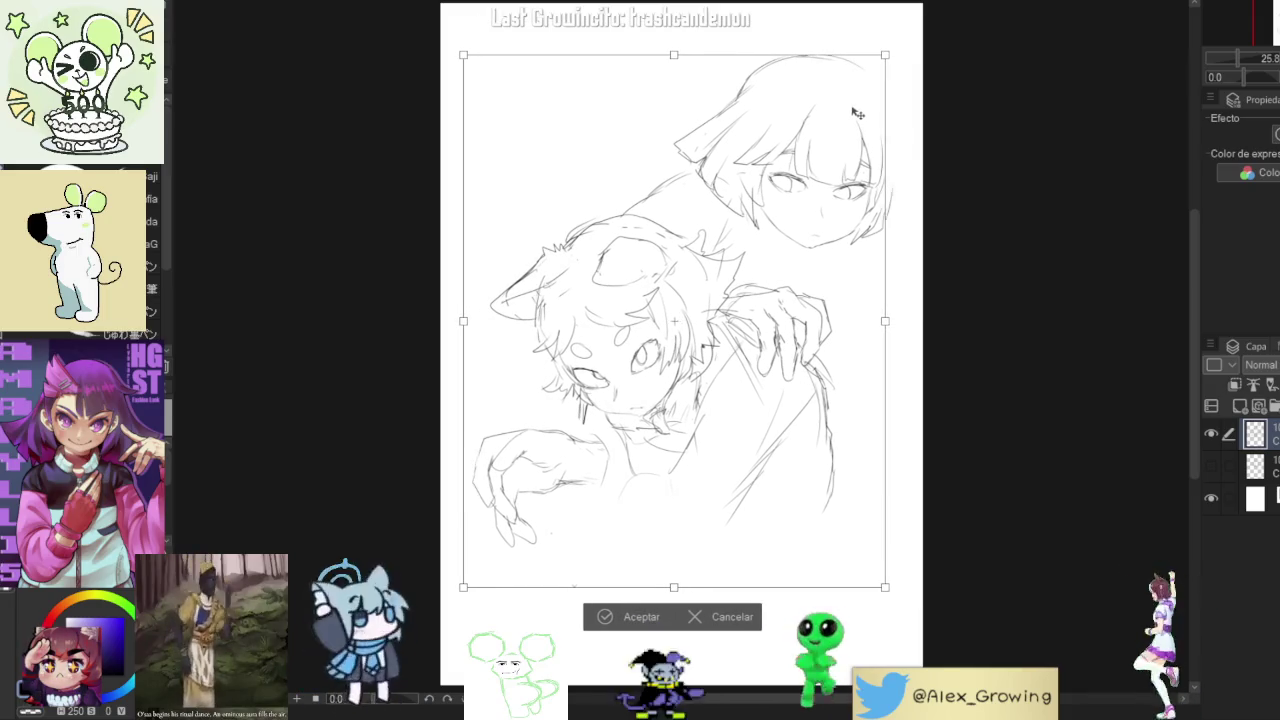
pyautogui.moveTo(843, 122); pyautogui.dragTo(833, 124)
pyautogui.click(625, 616)
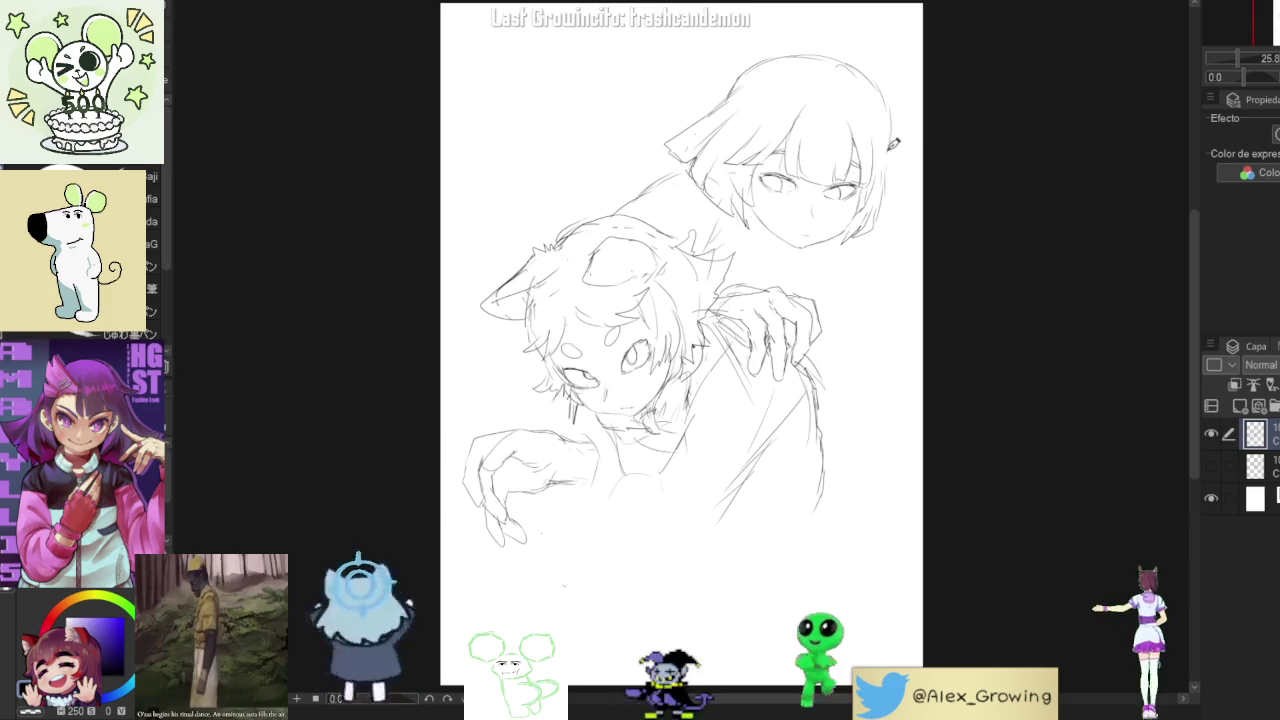
# - Add a stroke to the hair's right edge and draw a pointed cat ear, redoing a failed attempt
pyautogui.moveTo(895, 150); pyautogui.dragTo(897, 200)
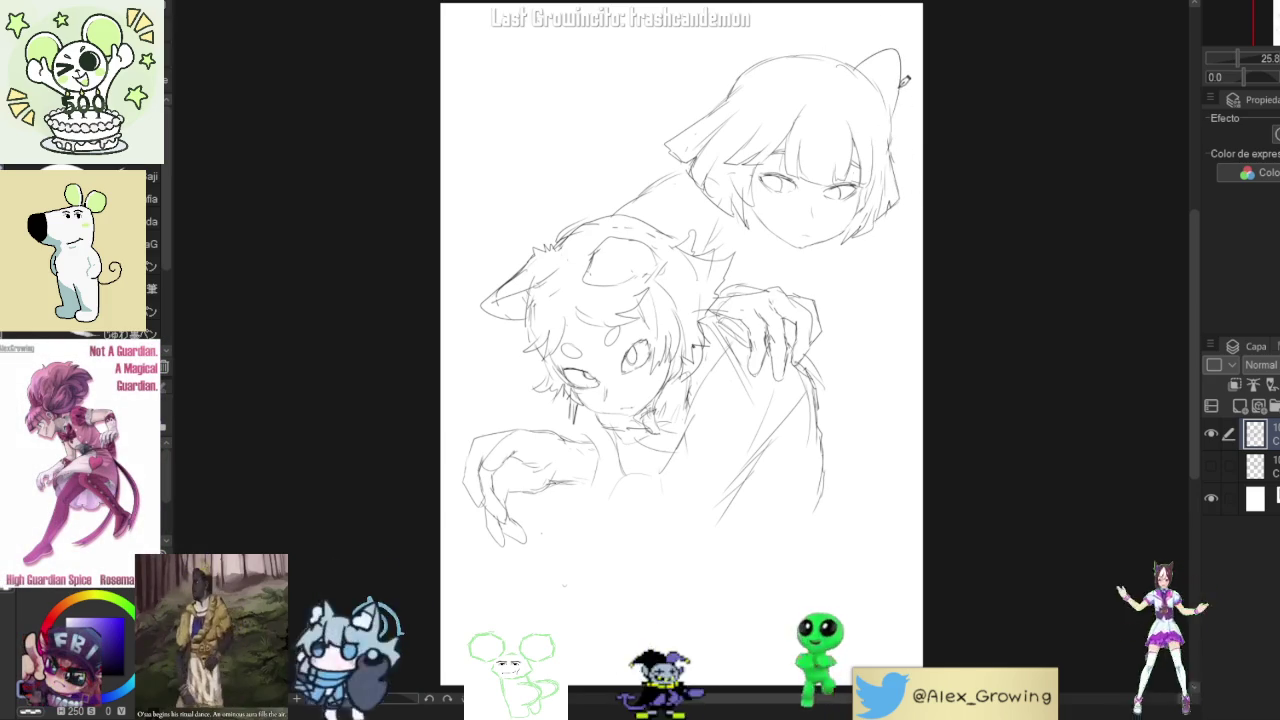
pyautogui.moveTo(858, 62); pyautogui.dragTo(900, 105)
pyautogui.hotkey('ctrl', 'z')
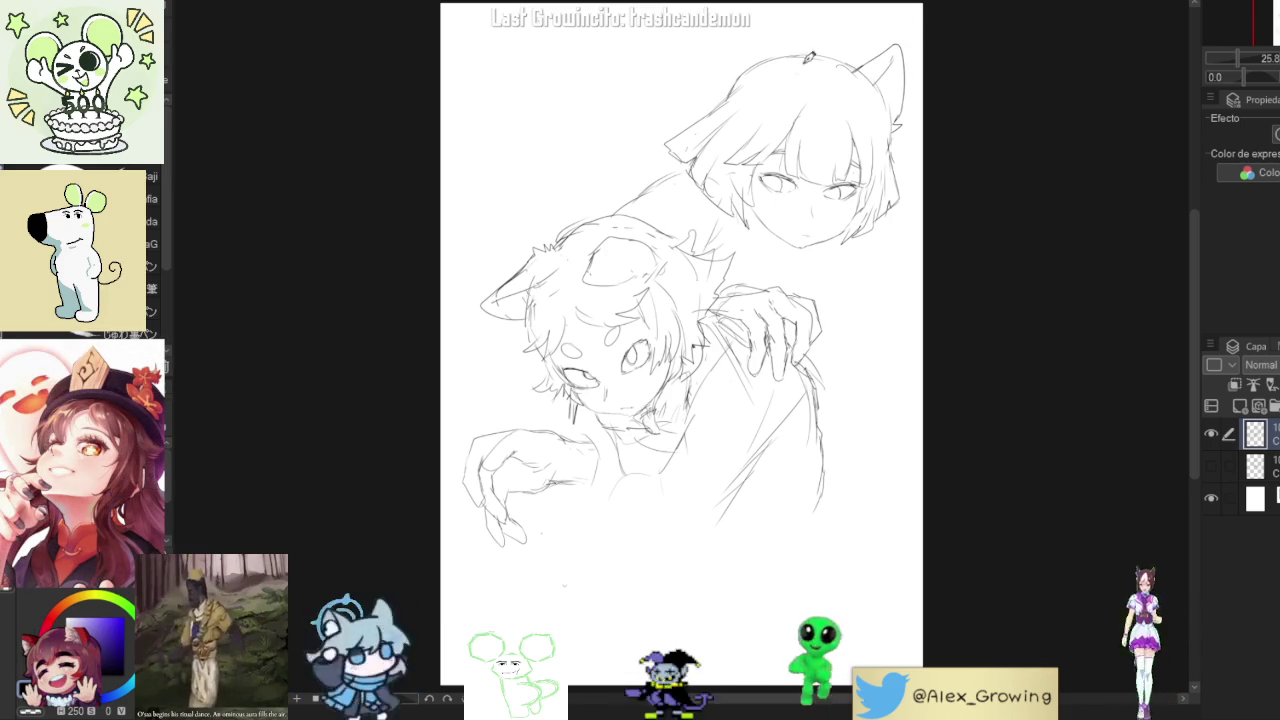
pyautogui.moveTo(810, 20)
pyautogui.mouseDown()
pyautogui.moveTo(818, 55)
pyautogui.moveTo(752, 70)
pyautogui.mouseUp()
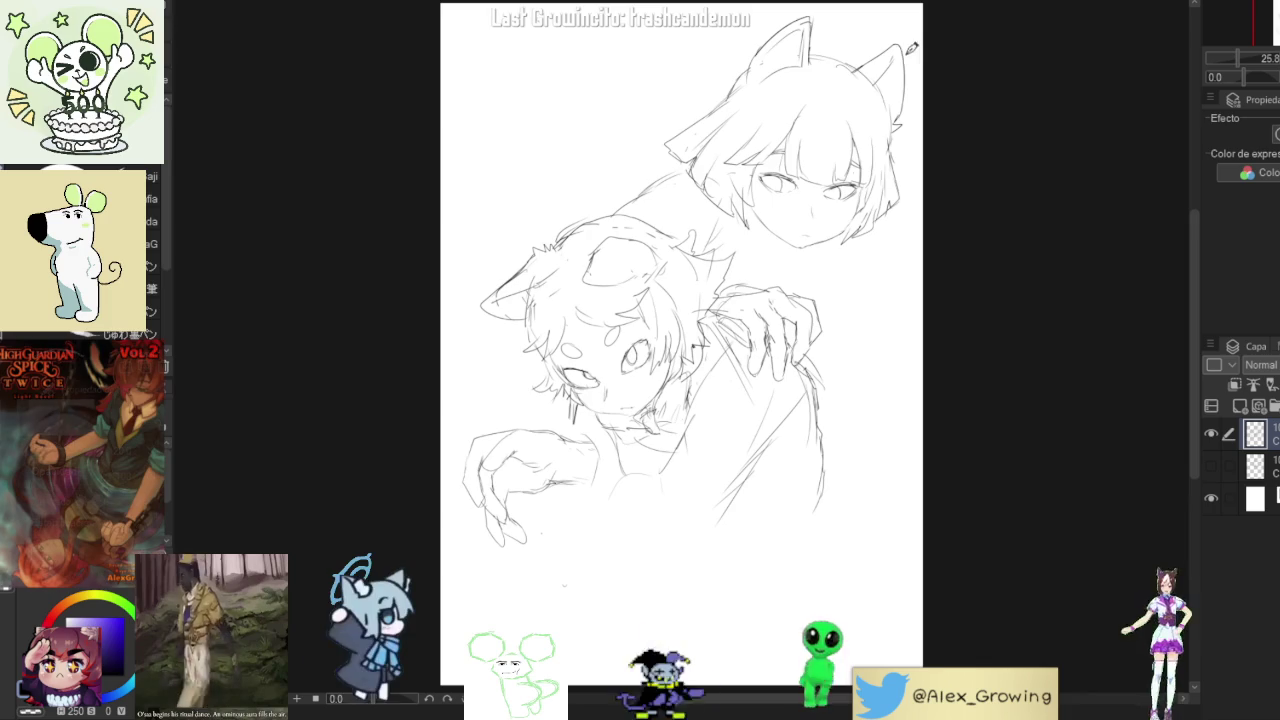
pyautogui.moveTo(788, 91); pyautogui.dragTo(841, 184)
pyautogui.scroll(5, 841, 184)
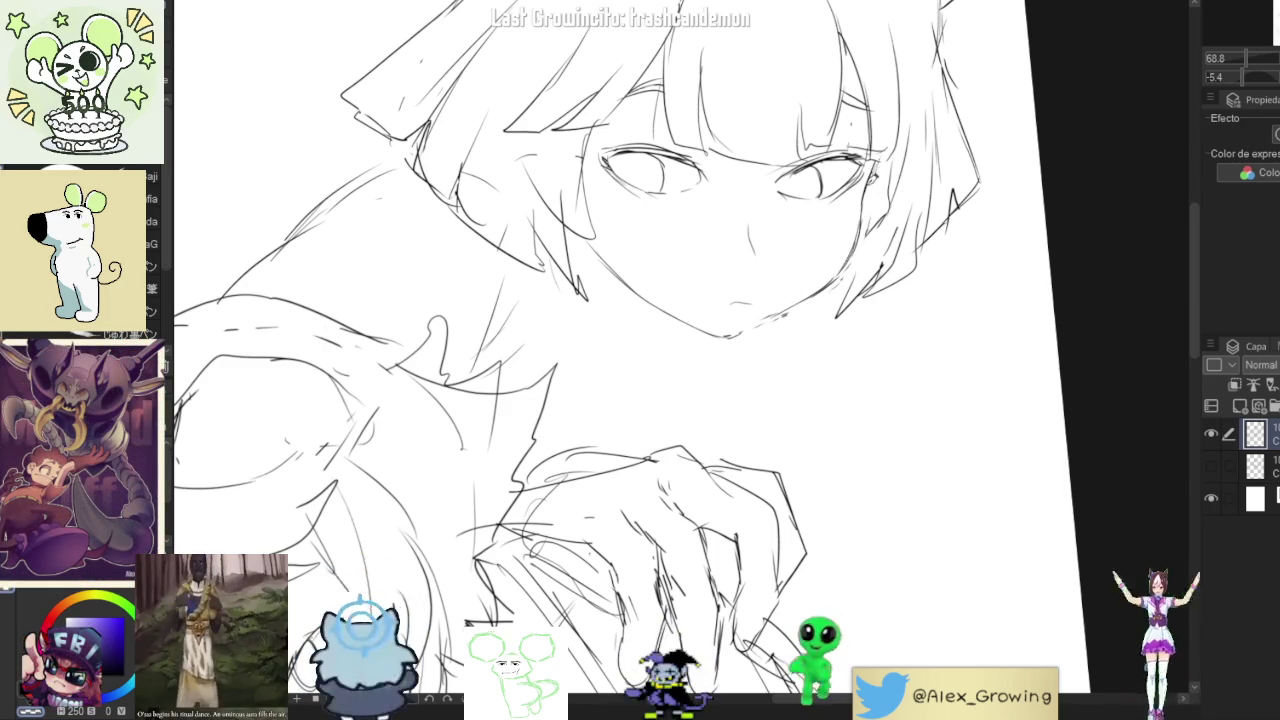
# - Rotate and zoom the view back to nearly upright
pyautogui.moveTo(884, 184); pyautogui.dragTo(633, 375)
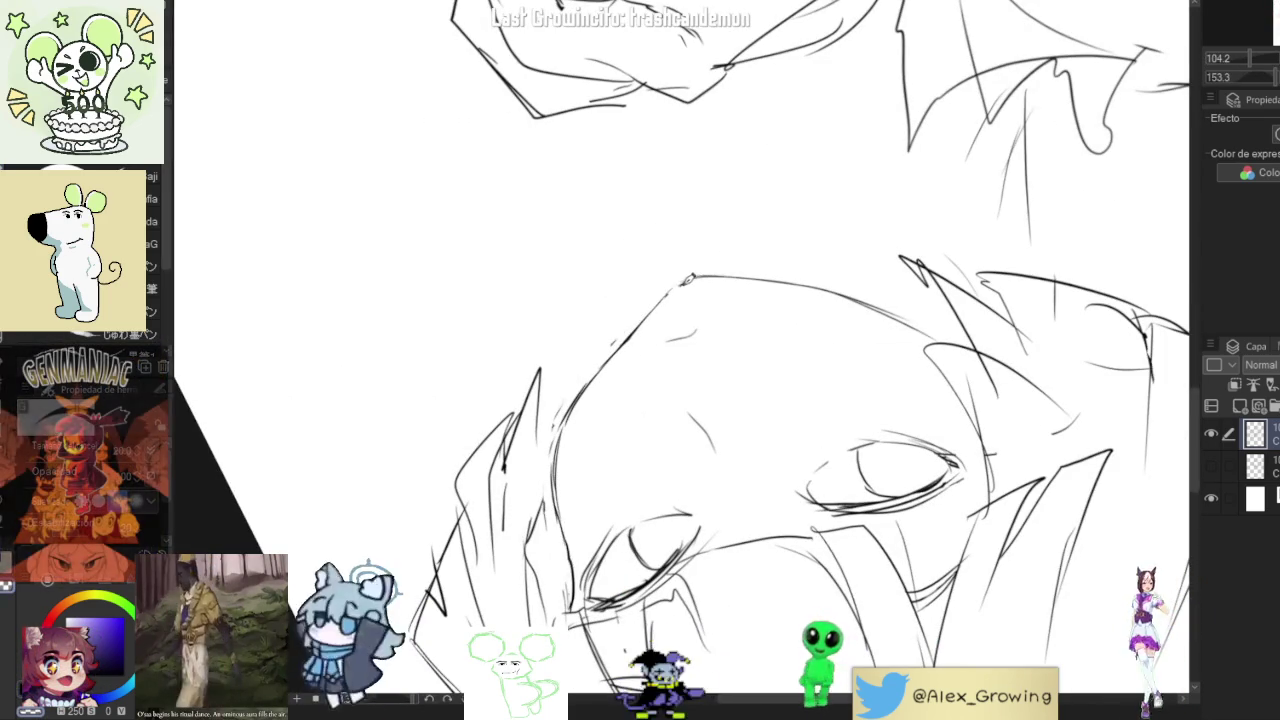
pyautogui.scroll(-5, 691, 295)
pyautogui.moveTo(760, 250); pyautogui.dragTo(640, 420)
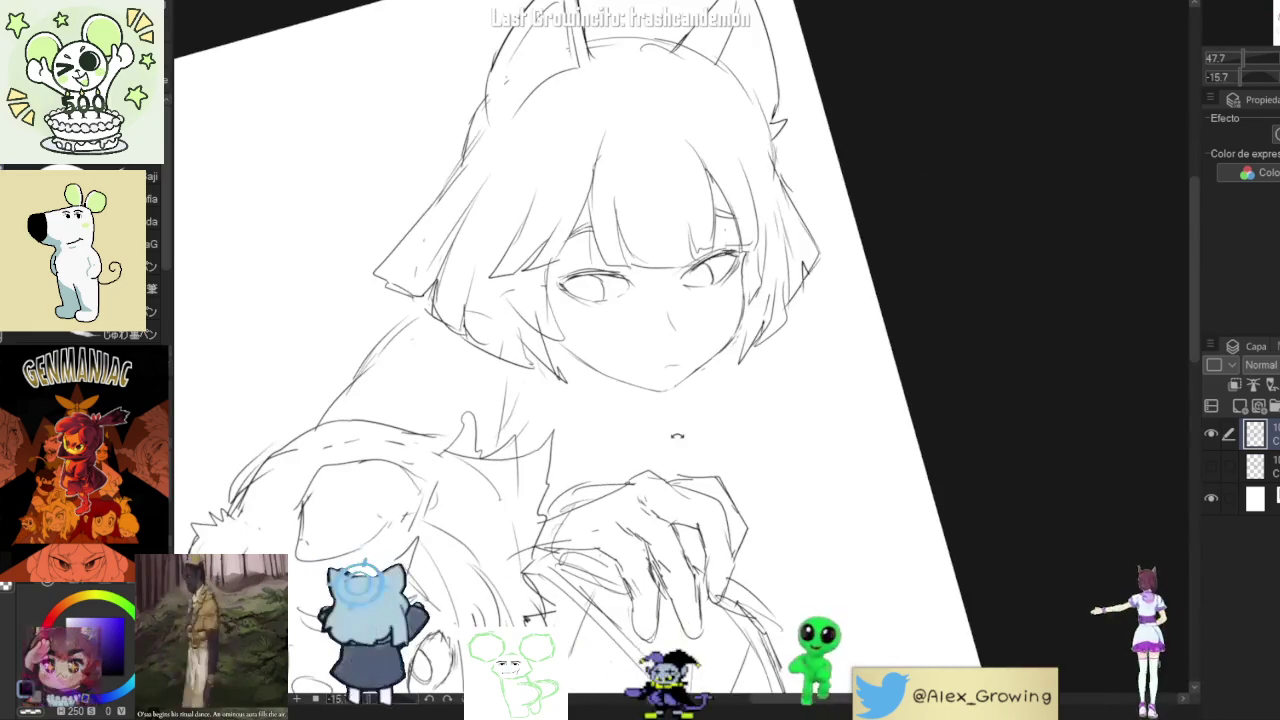
pyautogui.scroll(-2, 560, 360)
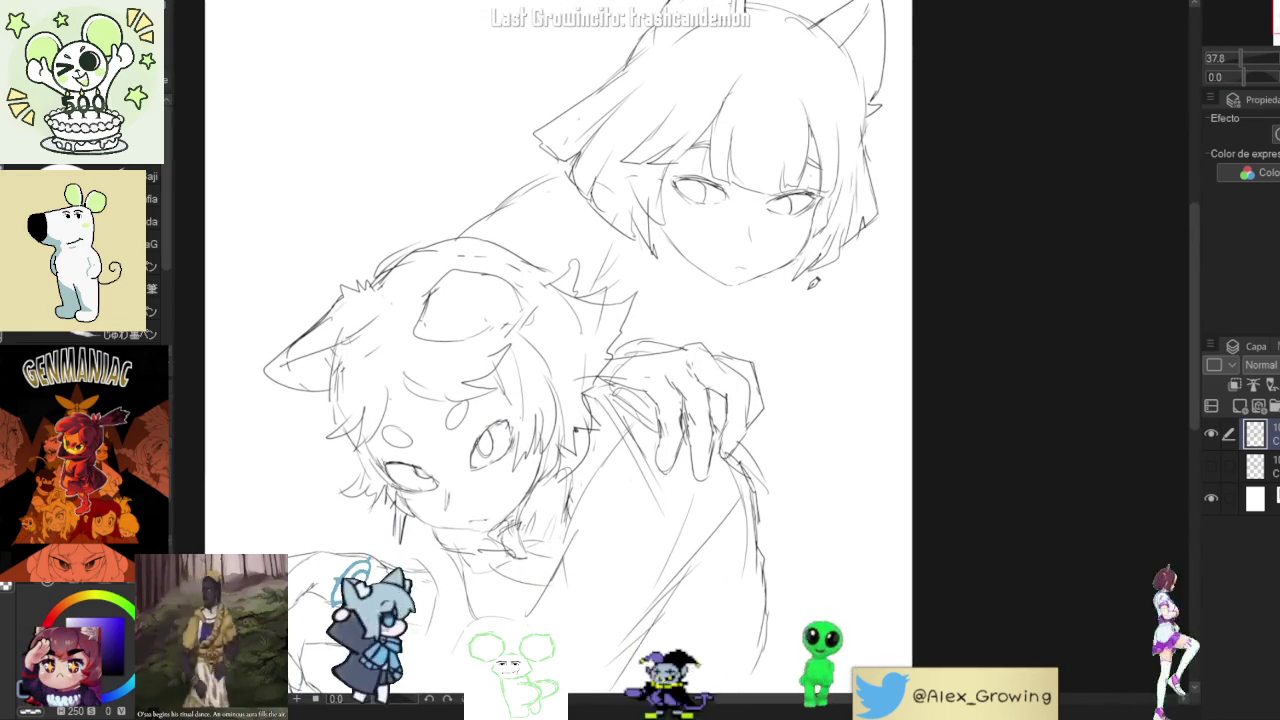
# - Lasso the girl's mouth, rotate it slightly counterclockwise, and move it lower on the face
pyautogui.moveTo(755, 205); pyautogui.dragTo(735, 250)
pyautogui.scroll(5, 745, 235)
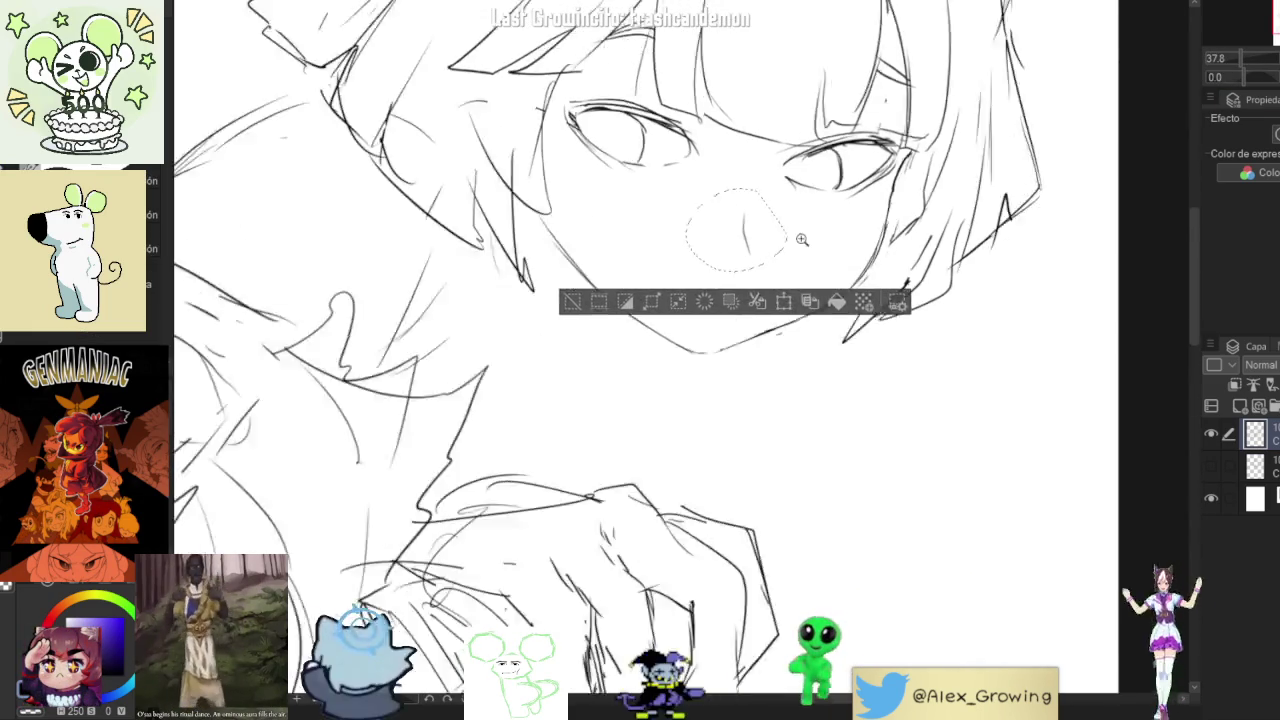
pyautogui.click(779, 308)
pyautogui.moveTo(810, 230); pyautogui.dragTo(775, 241)
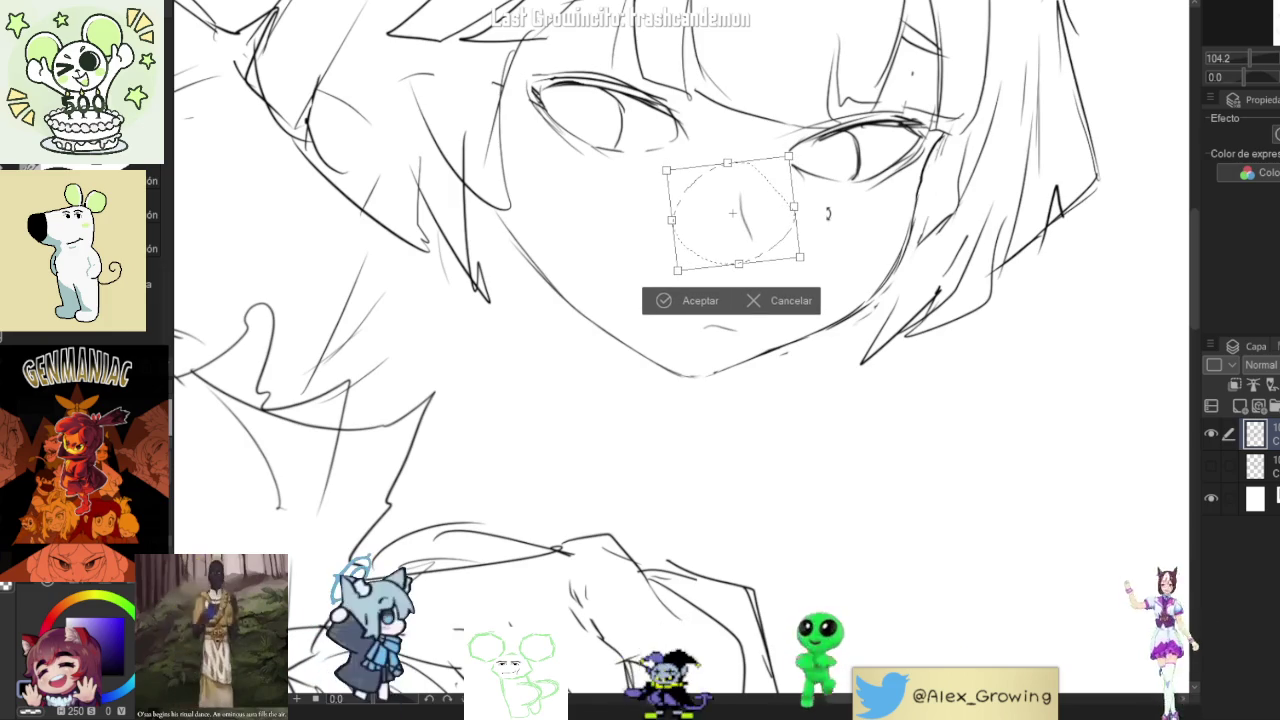
pyautogui.click(700, 300)
pyautogui.moveTo(785, 190); pyautogui.dragTo(767, 300)
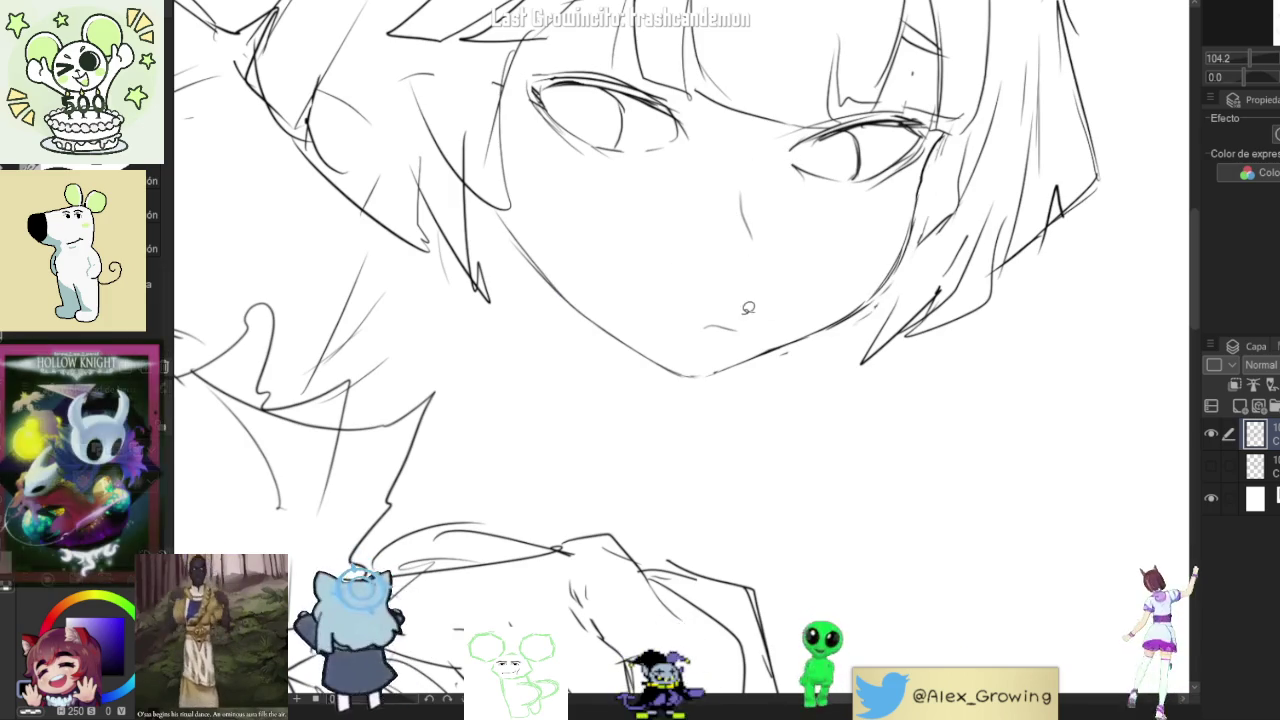
pyautogui.click(760, 380)
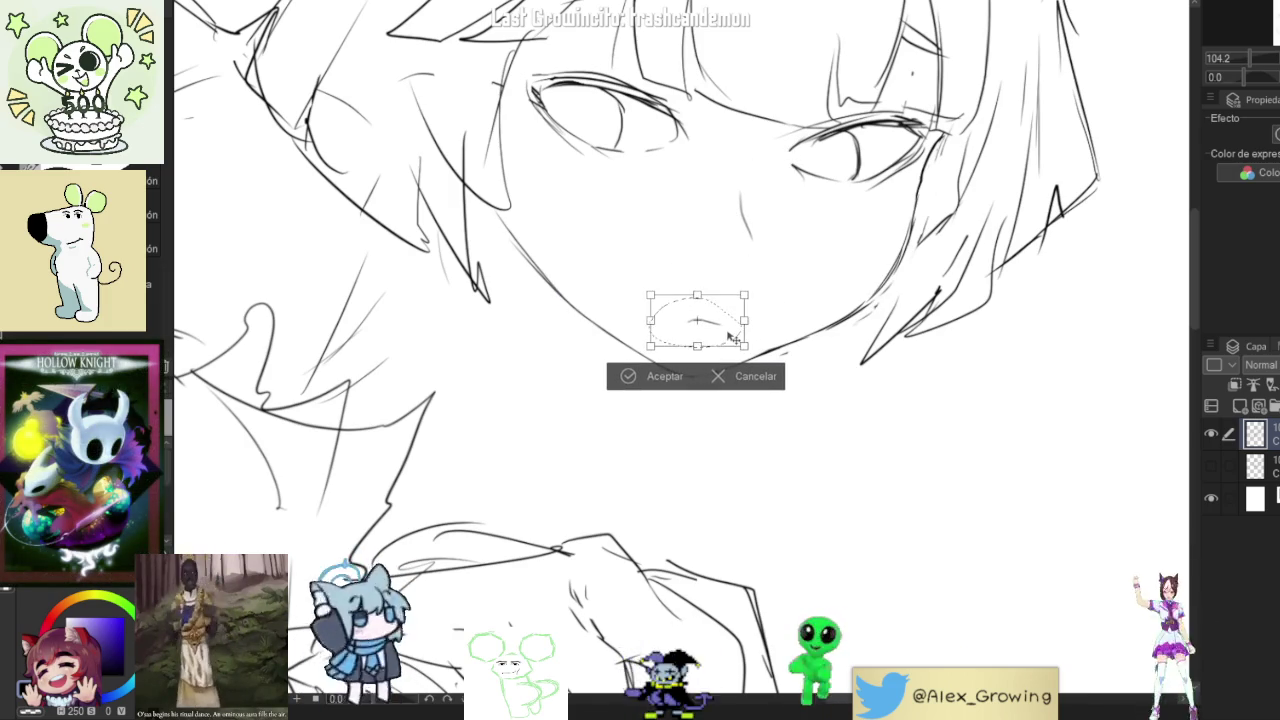
pyautogui.click(665, 380)
# - Fit the whole sketch, switch to the pen, re-angle the view, and lasso the girl's head top
pyautogui.hotkey('ctrl', '0')
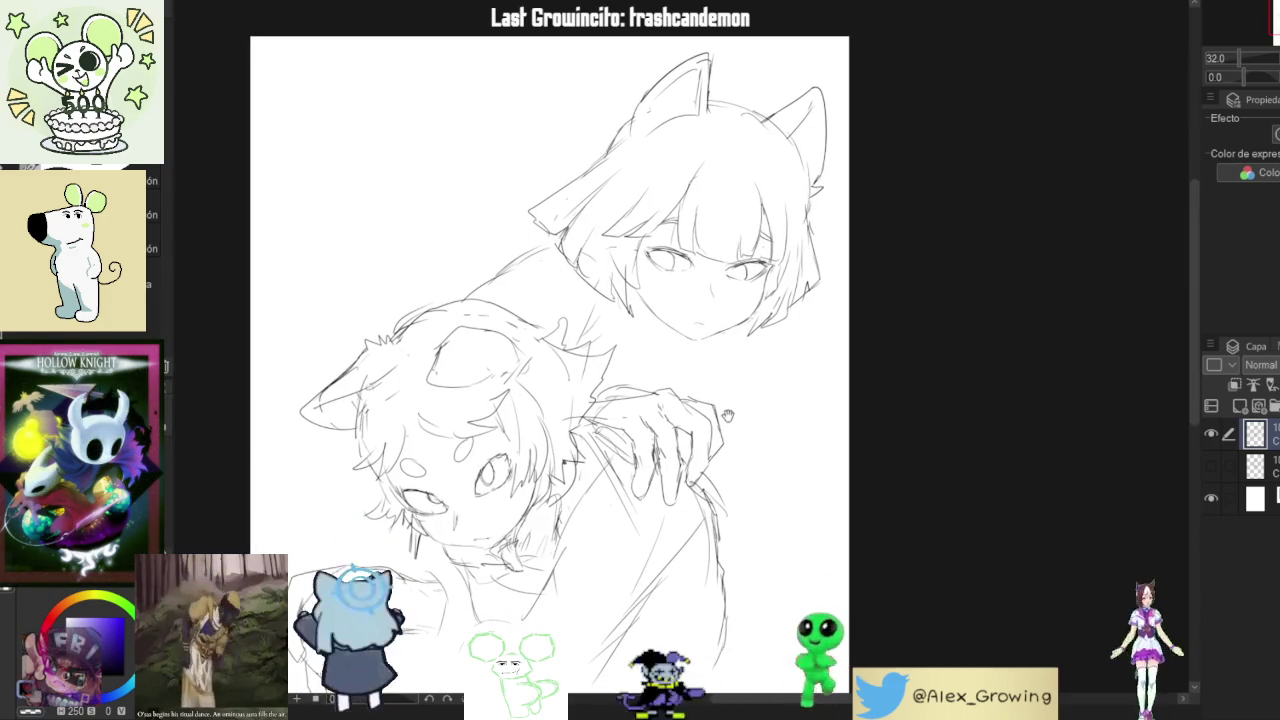
pyautogui.press('p')
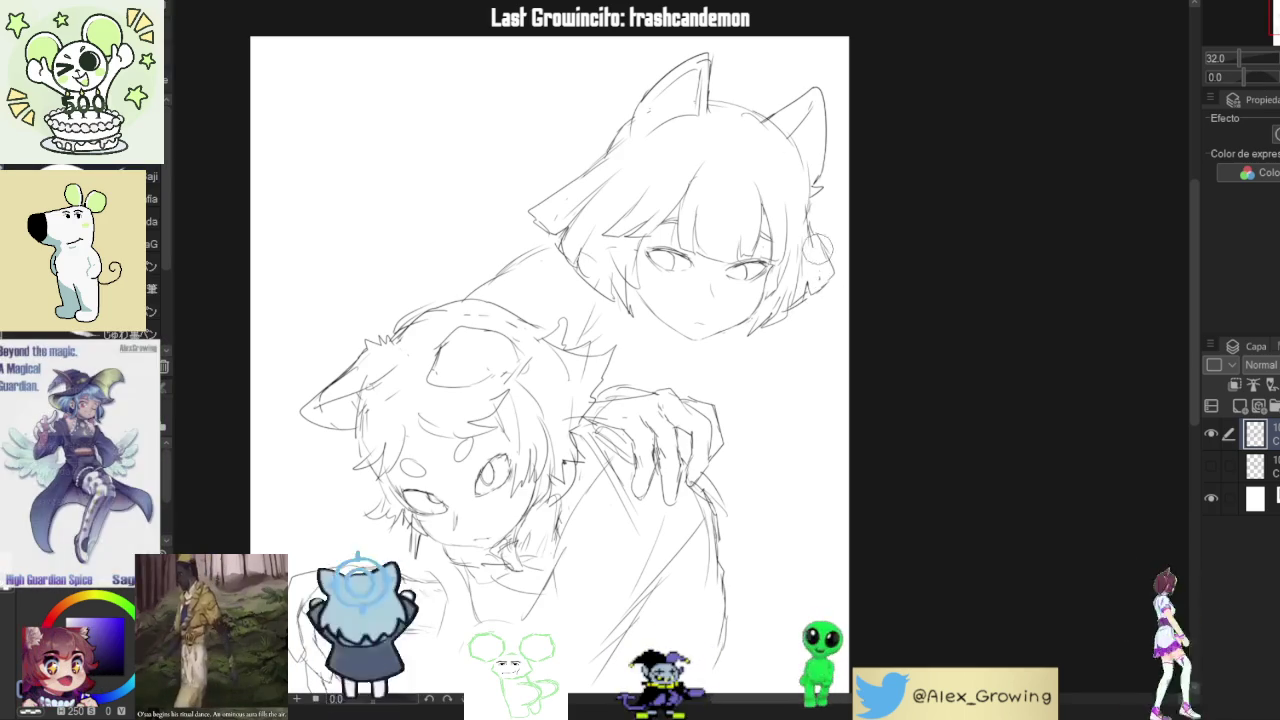
pyautogui.moveTo(825, 230); pyautogui.dragTo(873, 226)
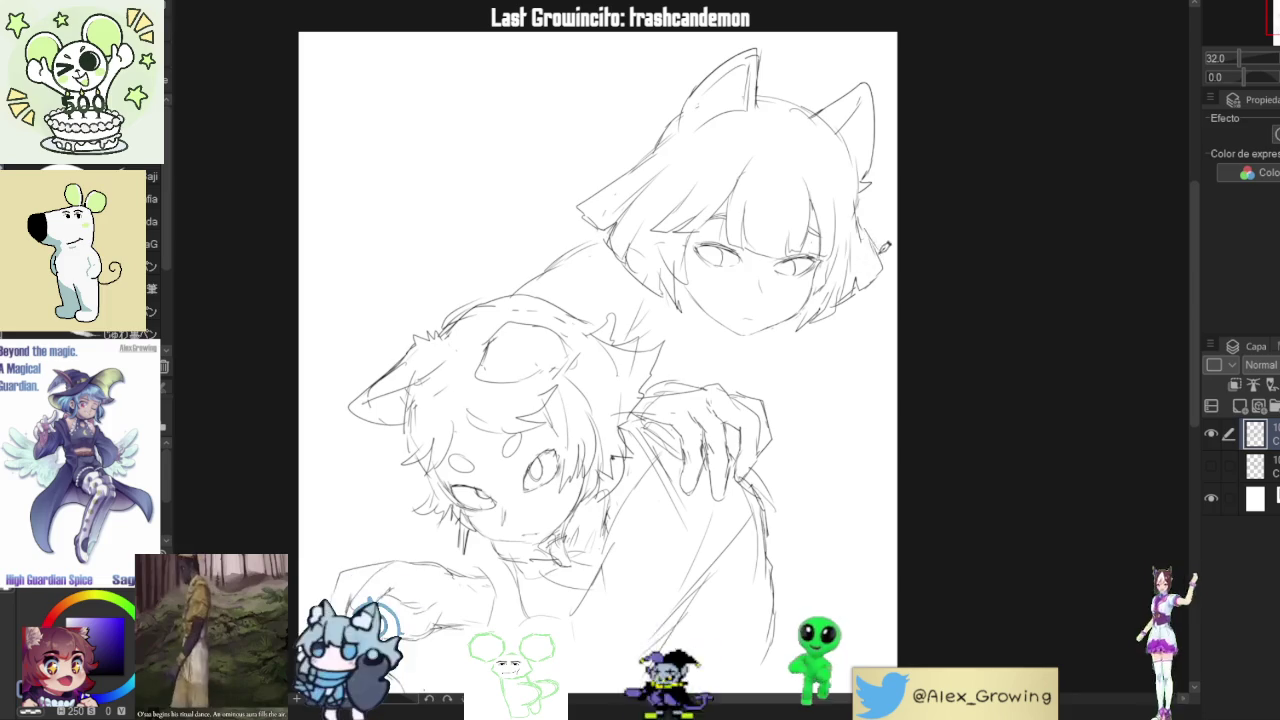
pyautogui.moveTo(886, 278)
pyautogui.mouseDown()
pyautogui.moveTo(833, 196)
pyautogui.moveTo(1034, 234)
pyautogui.moveTo(1057, 351)
pyautogui.mouseUp()
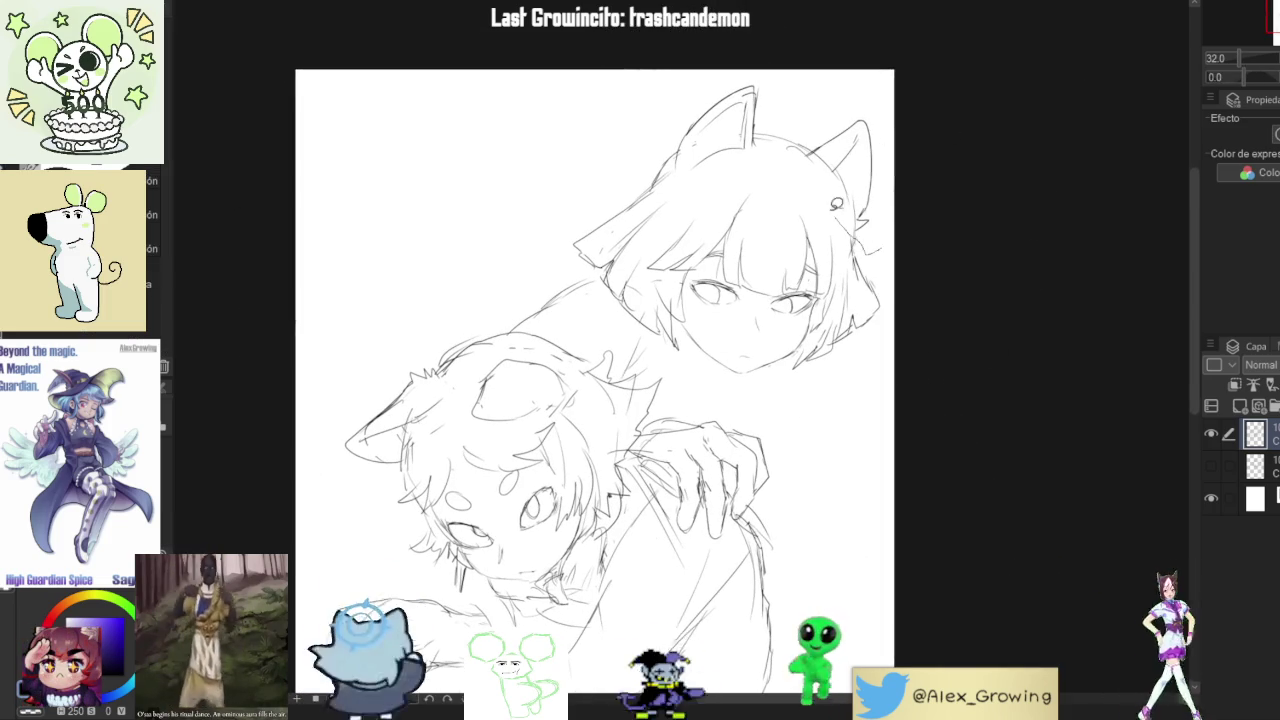
pyautogui.moveTo(712, 59); pyautogui.dragTo(700, 75)
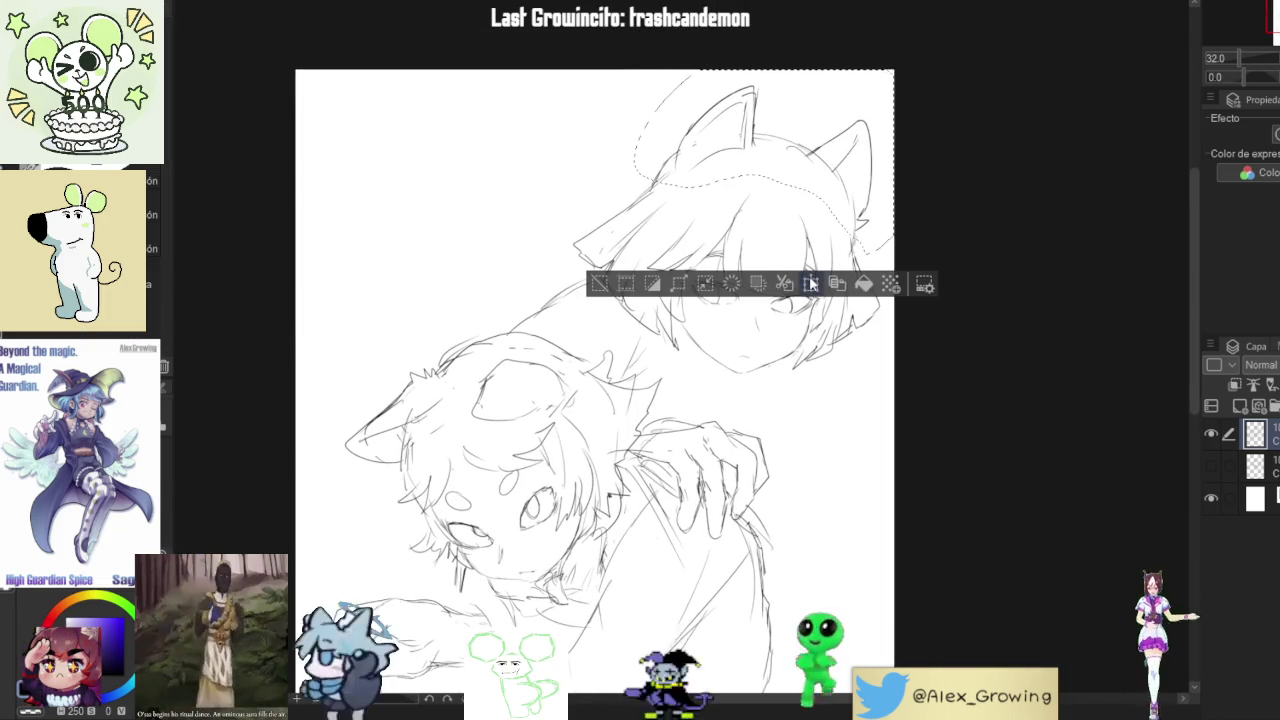
# - Rotate and shift the selected ears slightly, confirm with Aceptar, and deselect
pyautogui.hotkey('ctrl', 't')
pyautogui.moveTo(860, 205); pyautogui.dragTo(872, 212)
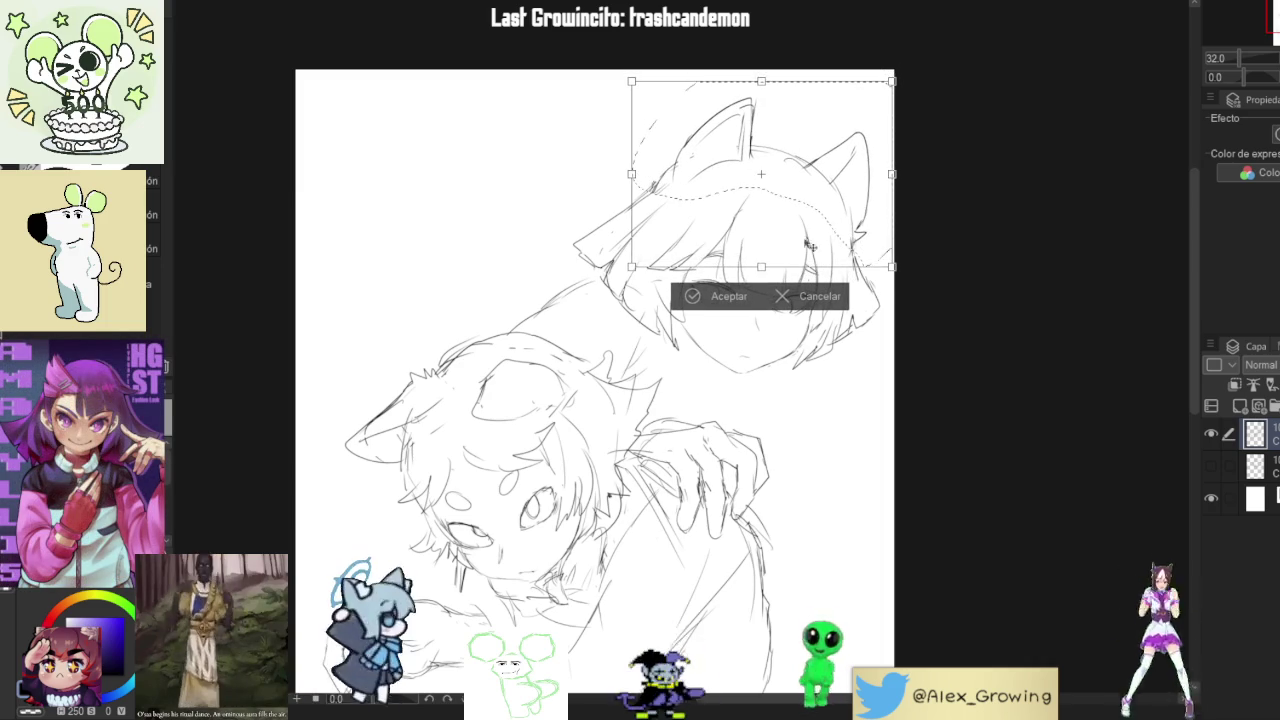
pyautogui.click(729, 296)
pyautogui.hotkey('ctrl', 'd')
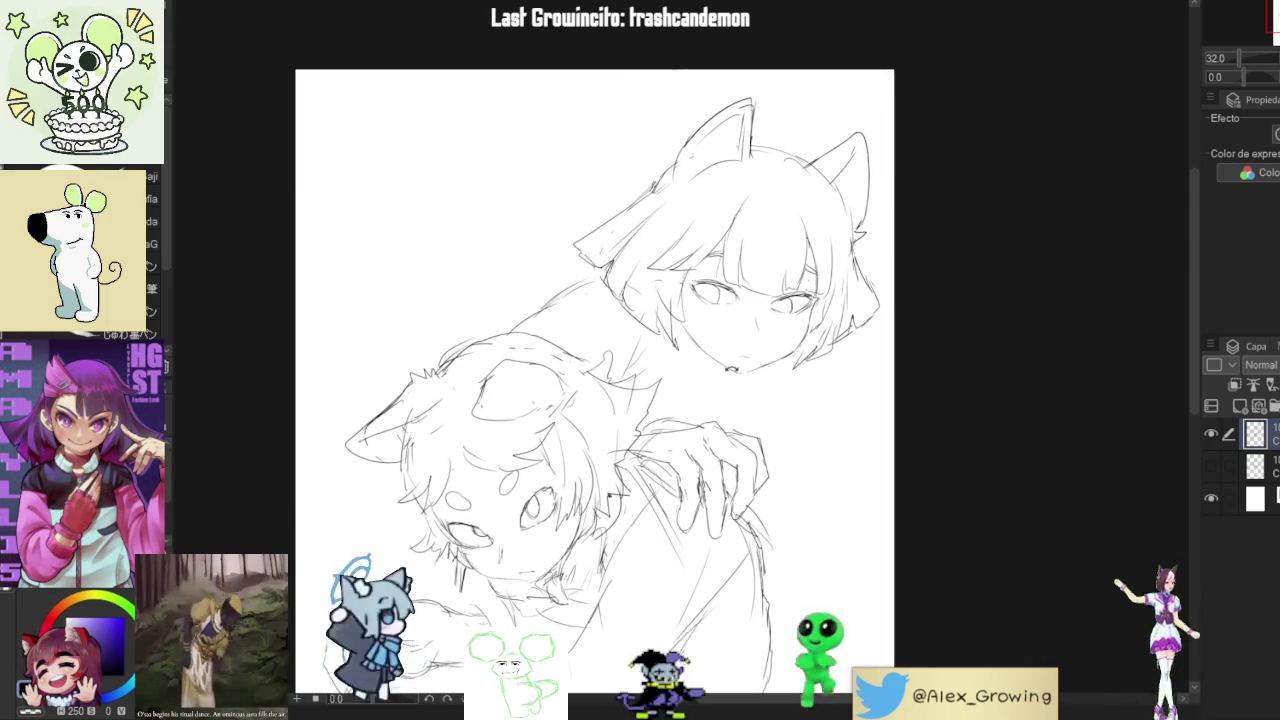
# - Re-level the view and sketch collar strokes with a small bell below the front character's chin
pyautogui.moveTo(698, 356); pyautogui.dragTo(664, 366)
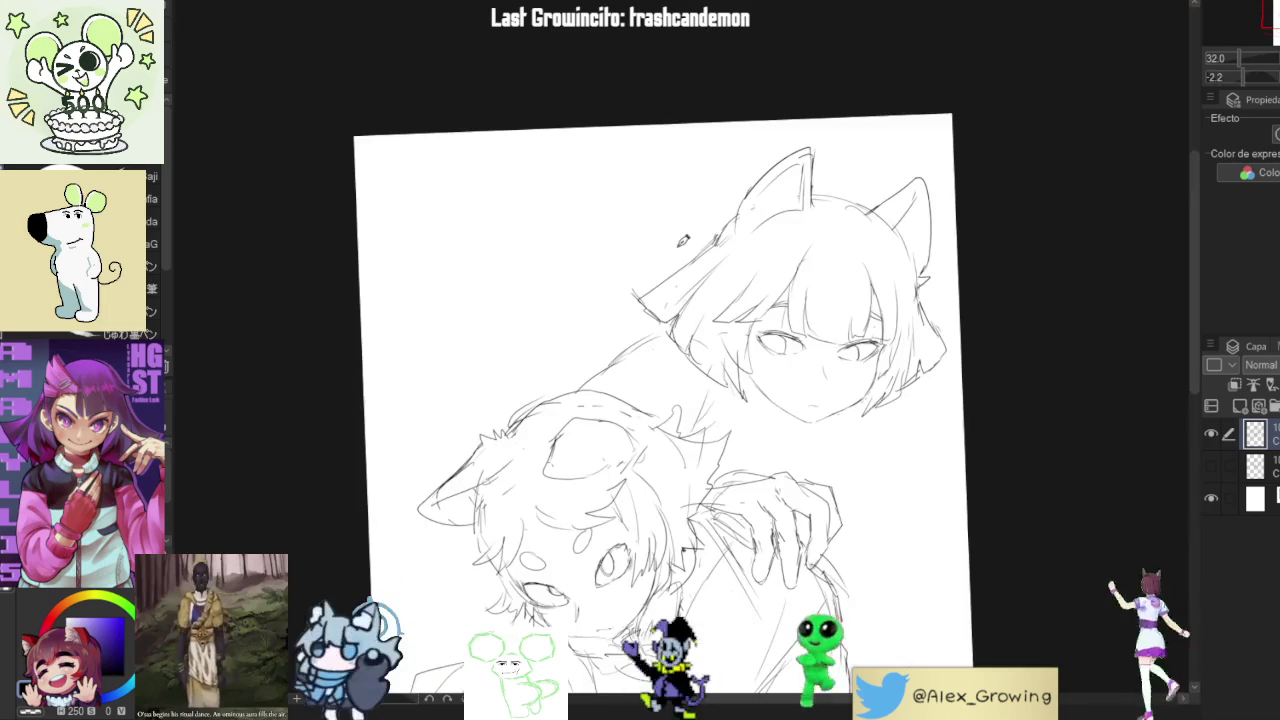
pyautogui.moveTo(713, 340); pyautogui.dragTo(626, 292)
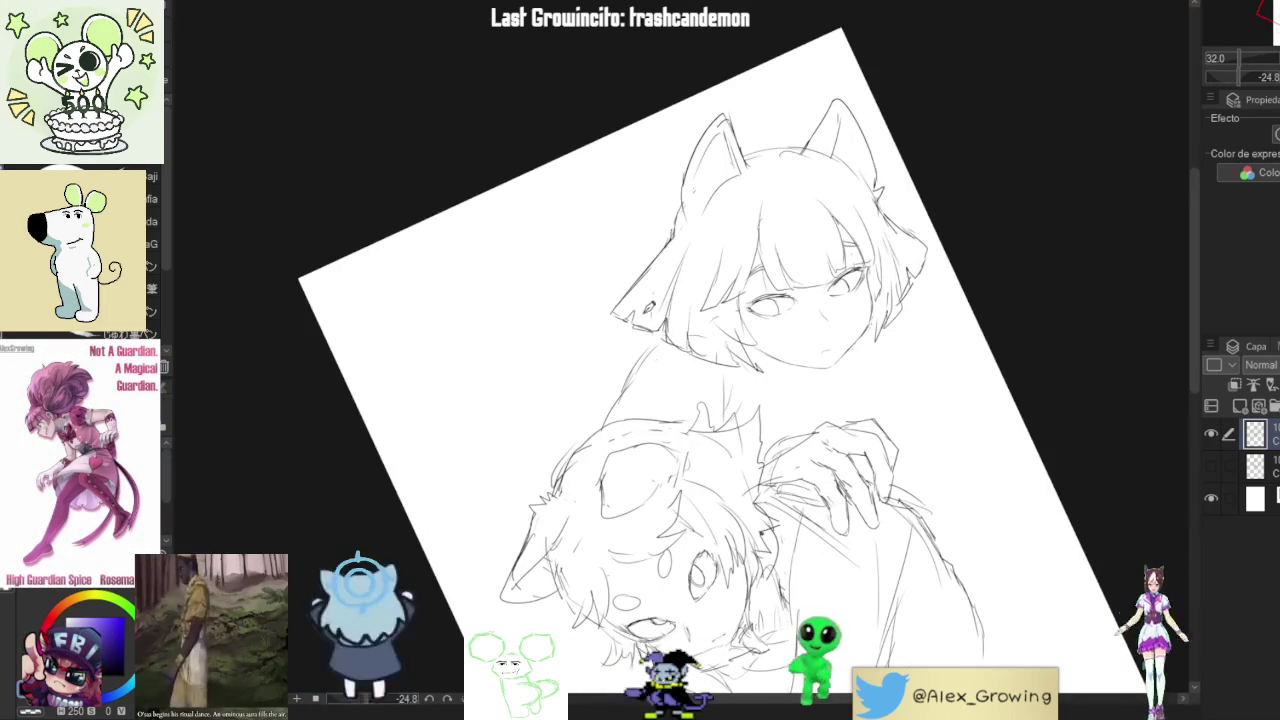
pyautogui.moveTo(647, 305)
pyautogui.mouseDown()
pyautogui.moveTo(1050, 350)
pyautogui.moveTo(567, 72)
pyautogui.mouseUp()
pyautogui.moveTo(675, 365); pyautogui.dragTo(754, 255)
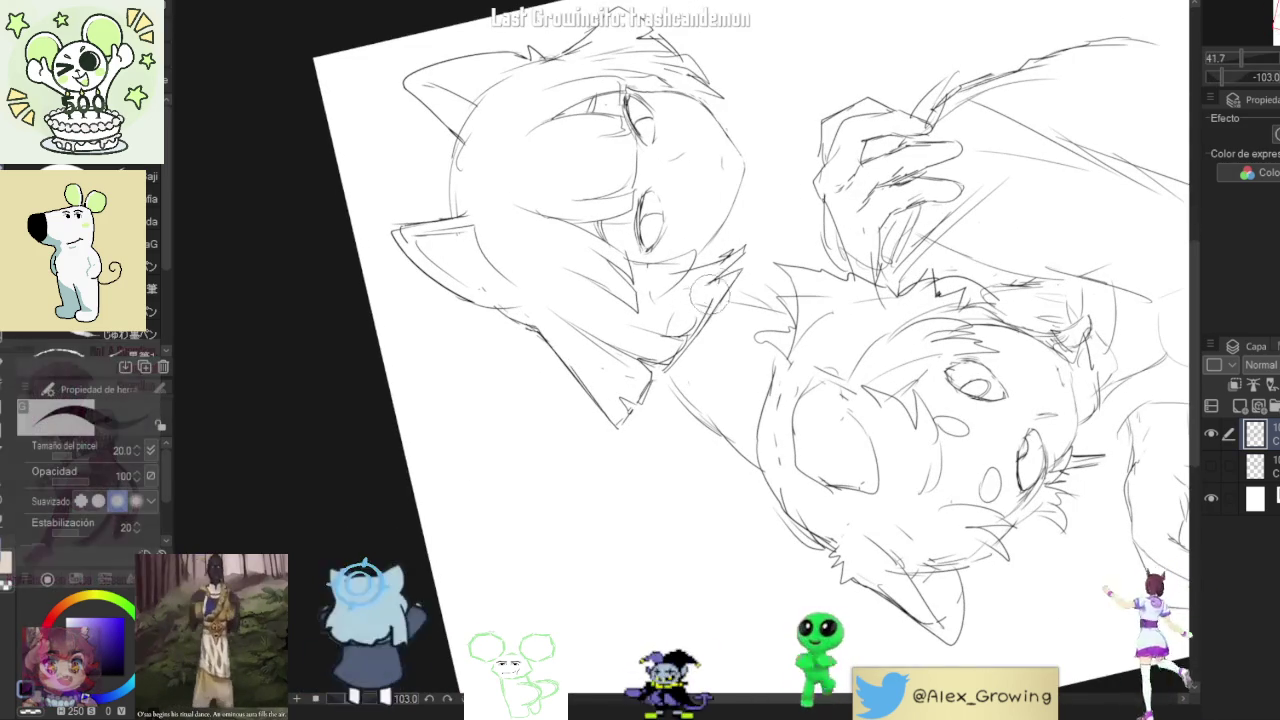
pyautogui.moveTo(720, 285); pyautogui.dragTo(655, 340)
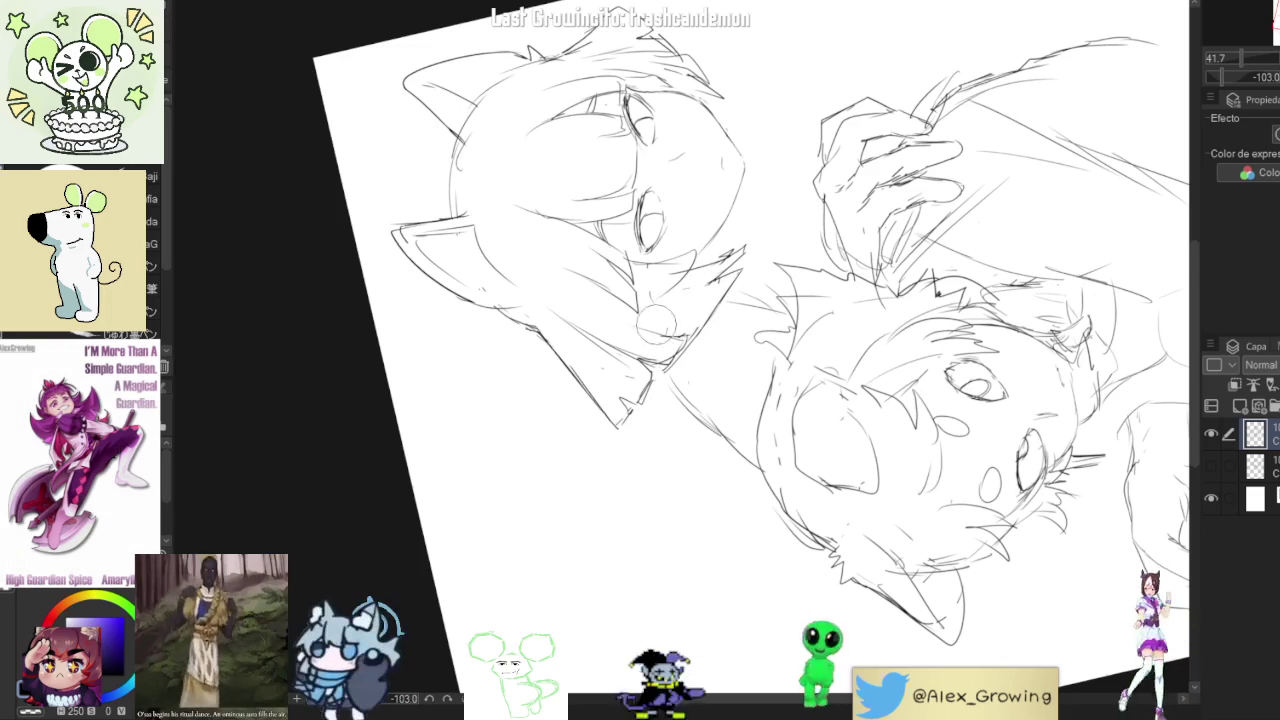
pyautogui.moveTo(900, 400); pyautogui.dragTo(681, 437)
pyautogui.scroll(3, 681, 437)
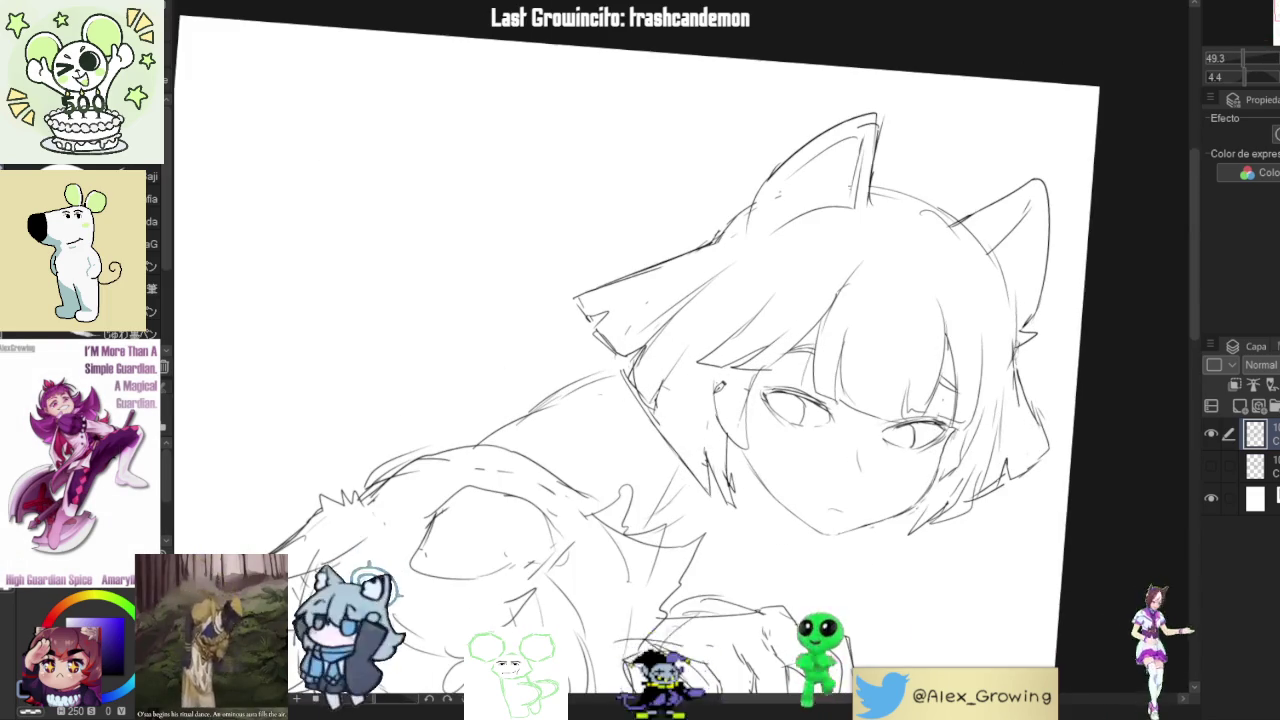
pyautogui.scroll(-5, 637, 367)
pyautogui.hotkey('ctrl', '@')
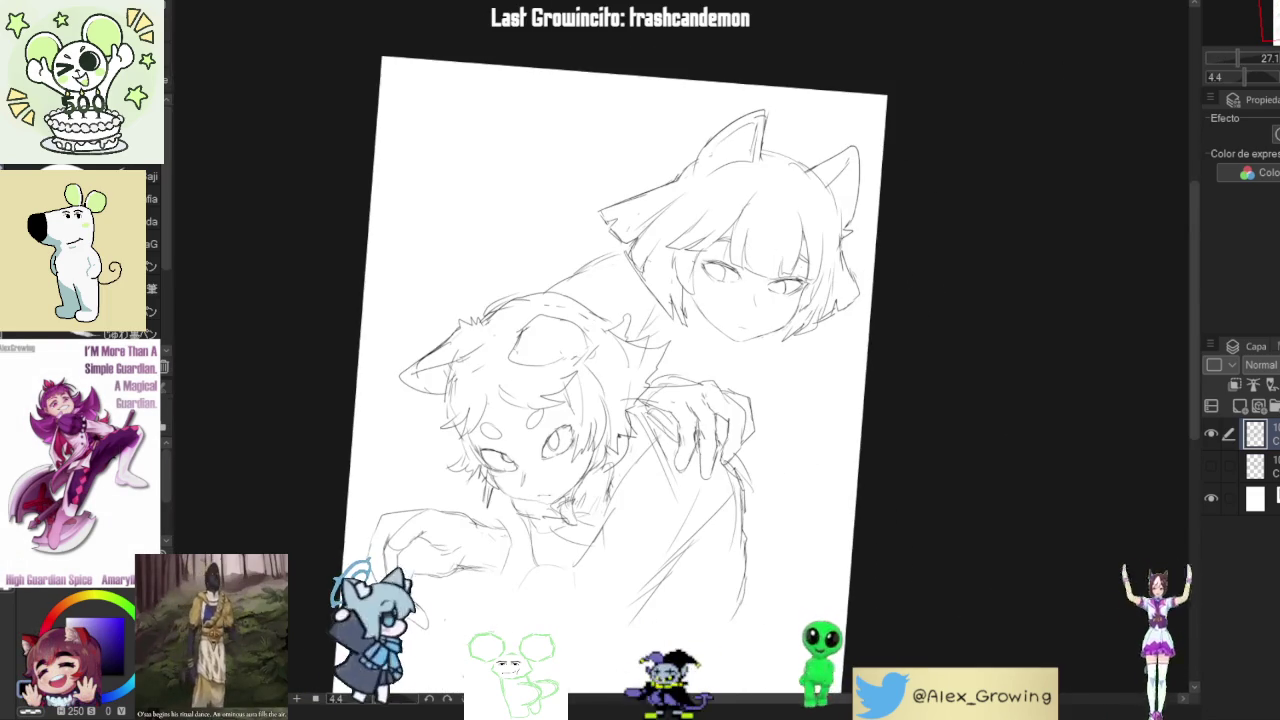
# - Fit the canvas to the window, mirror the view to check proportions, and add small neck marks
pyautogui.hotkey('ctrl', '0')
pyautogui.press('h')
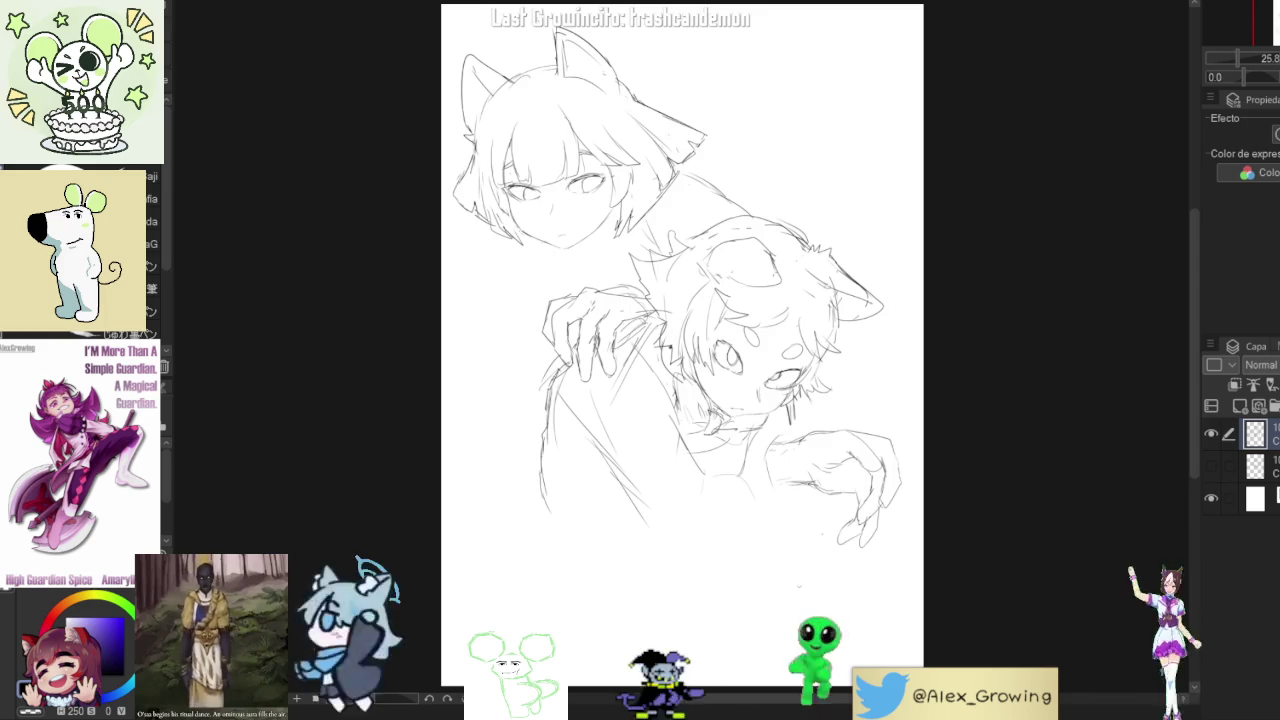
pyautogui.press('h')
pyautogui.moveTo(826, 256); pyautogui.dragTo(820, 268)
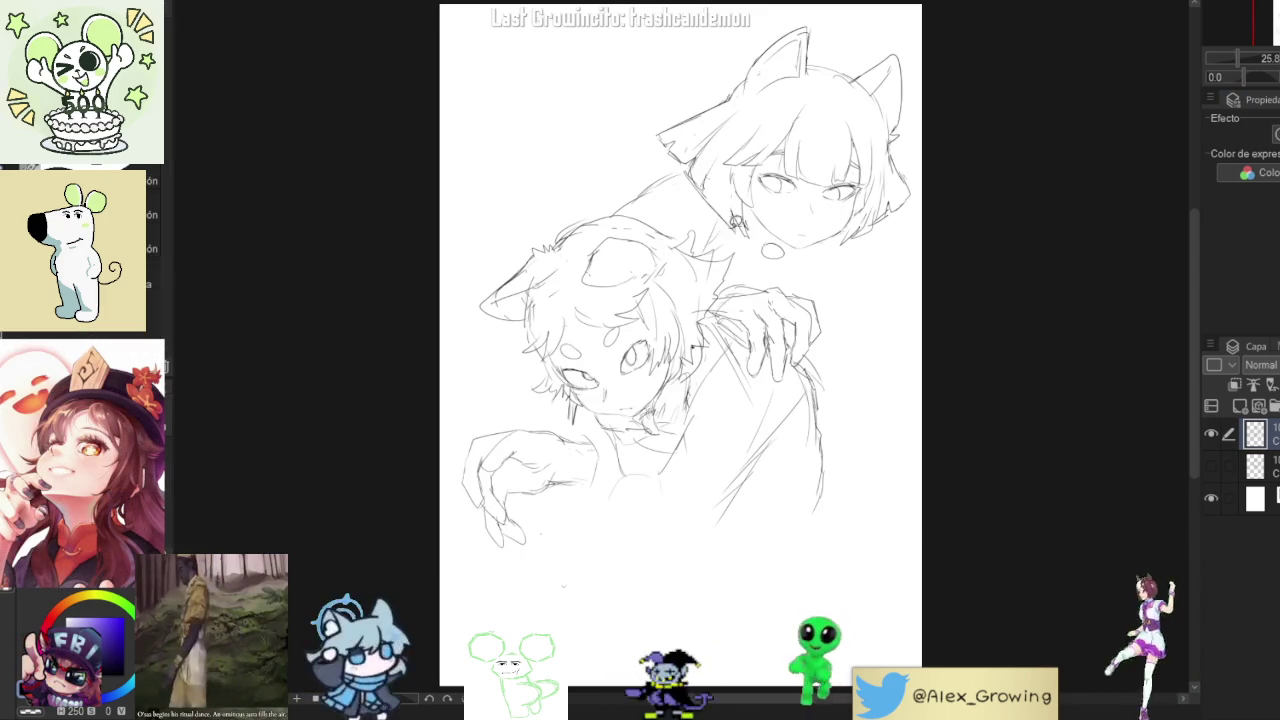
# - Lasso the front cat-eared character, scale it down slightly, nudge it up-right, and deselect
pyautogui.moveTo(511, 199); pyautogui.dragTo(831, 285)
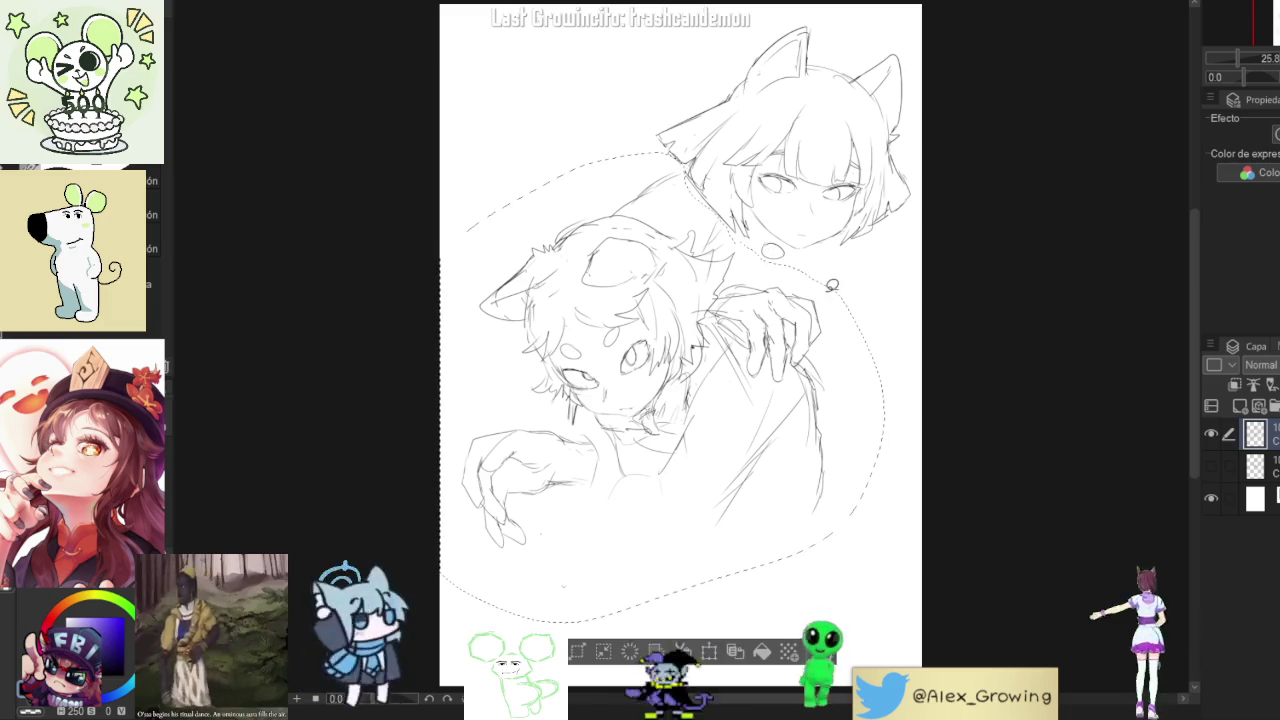
pyautogui.hotkey('ctrl', 't')
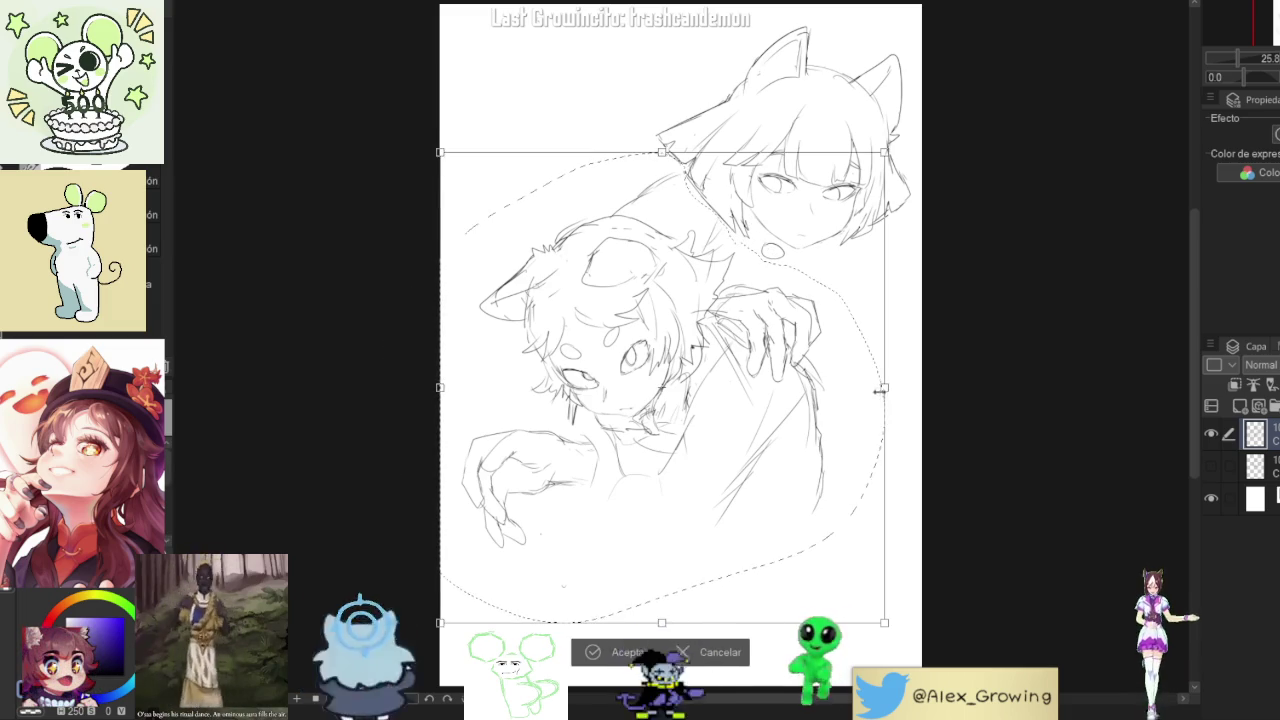
pyautogui.moveTo(881, 391); pyautogui.dragTo(866, 403)
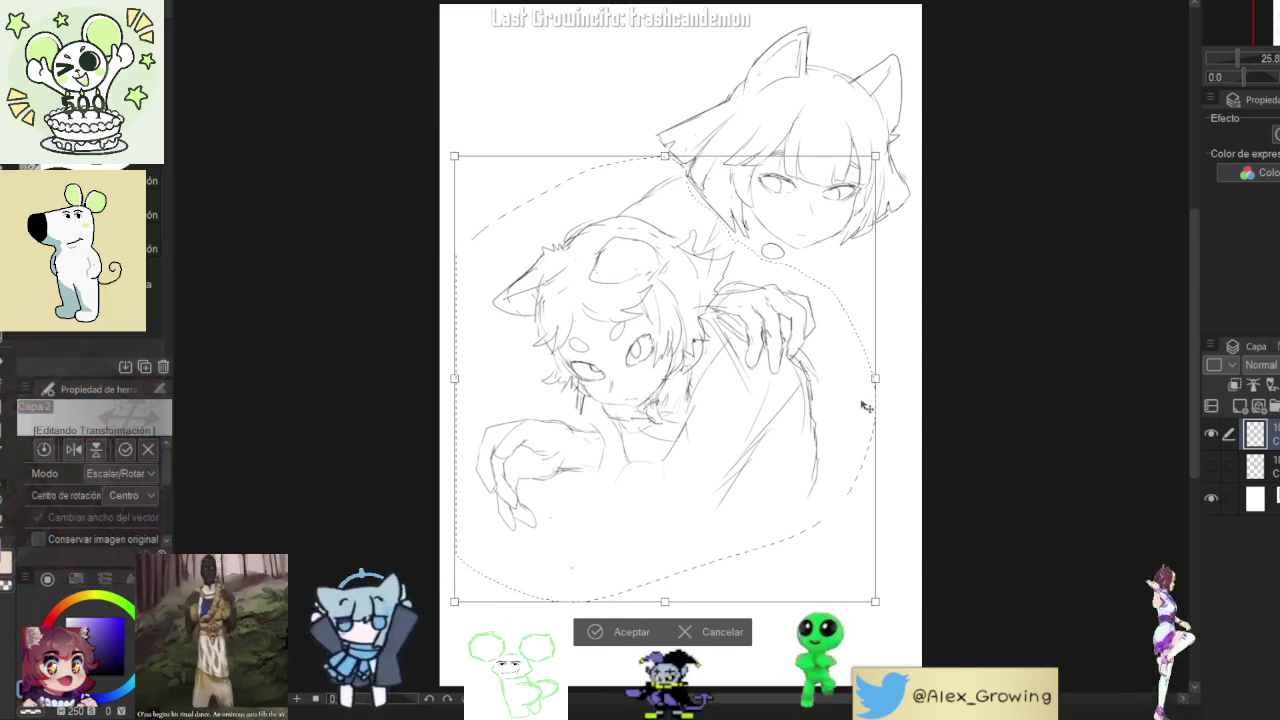
pyautogui.moveTo(854, 412); pyautogui.dragTo(856, 409)
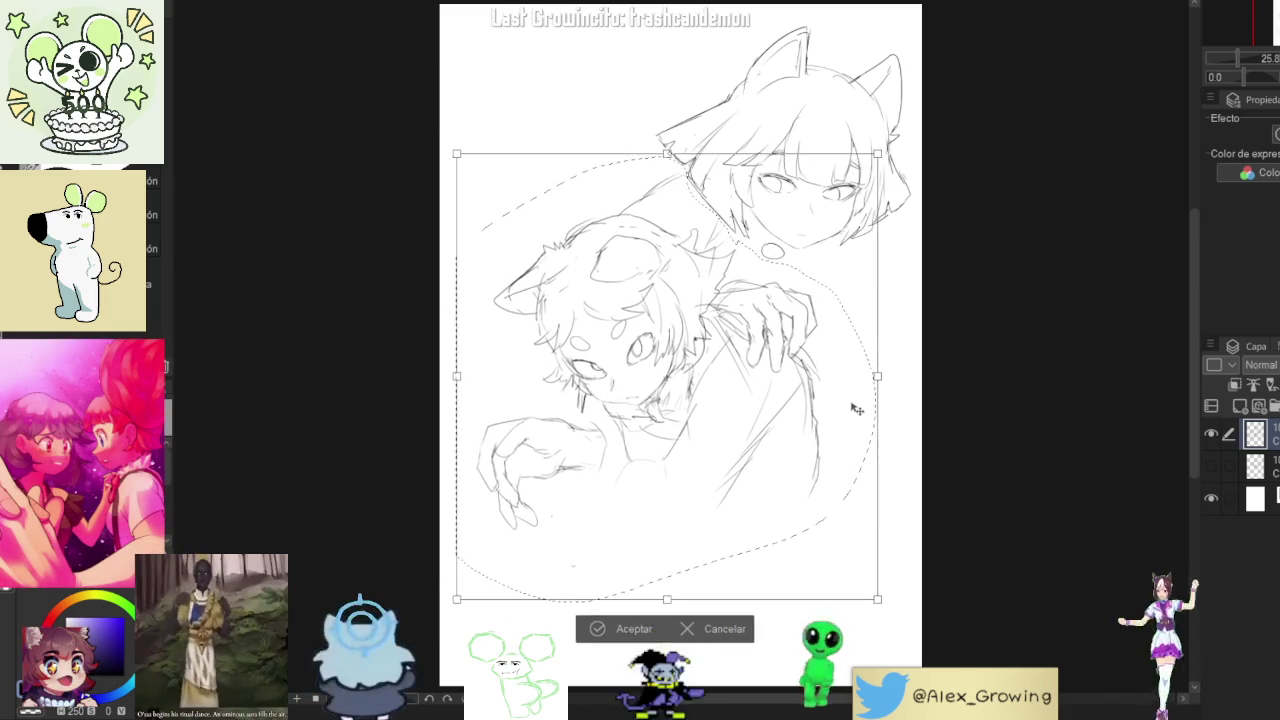
pyautogui.click(610, 628)
pyautogui.hotkey('ctrl', 'd')
# - Shrink the whole sketch layer slightly and shift it to fit the page better
pyautogui.hotkey('ctrl', 't')
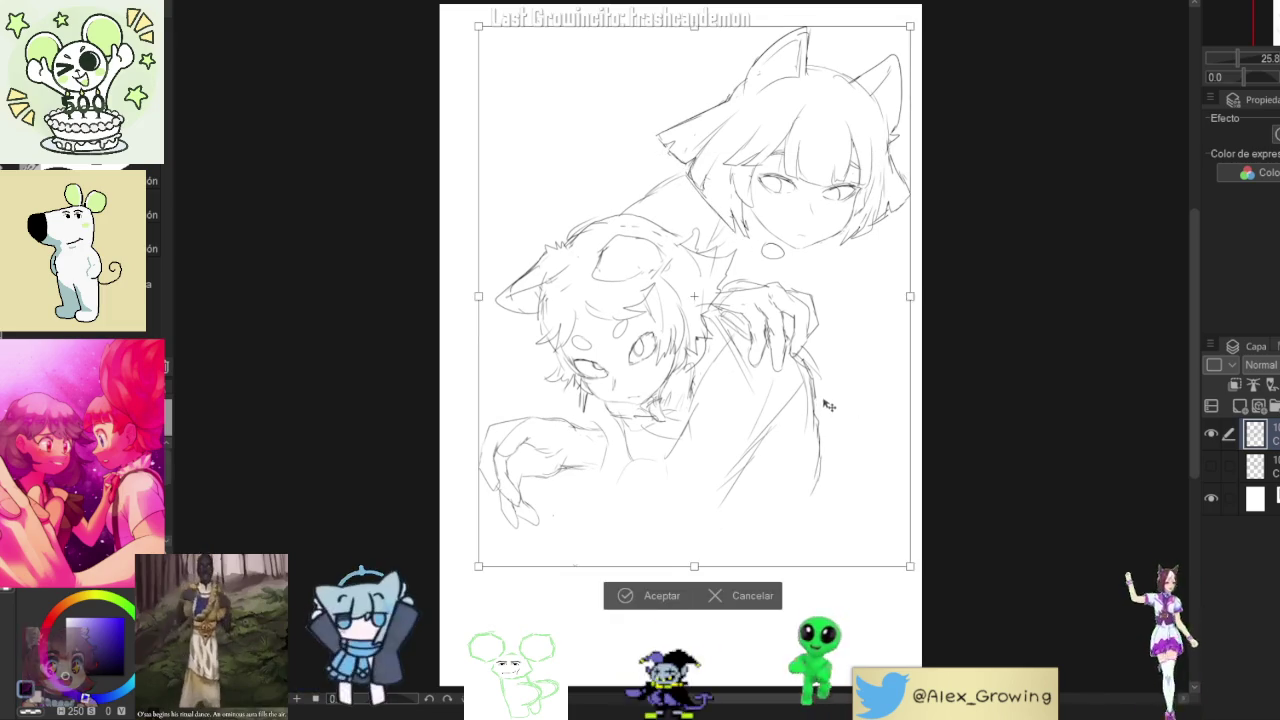
pyautogui.moveTo(800, 432)
pyautogui.mouseDown()
pyautogui.moveTo(787, 428)
pyautogui.moveTo(797, 420)
pyautogui.mouseUp()
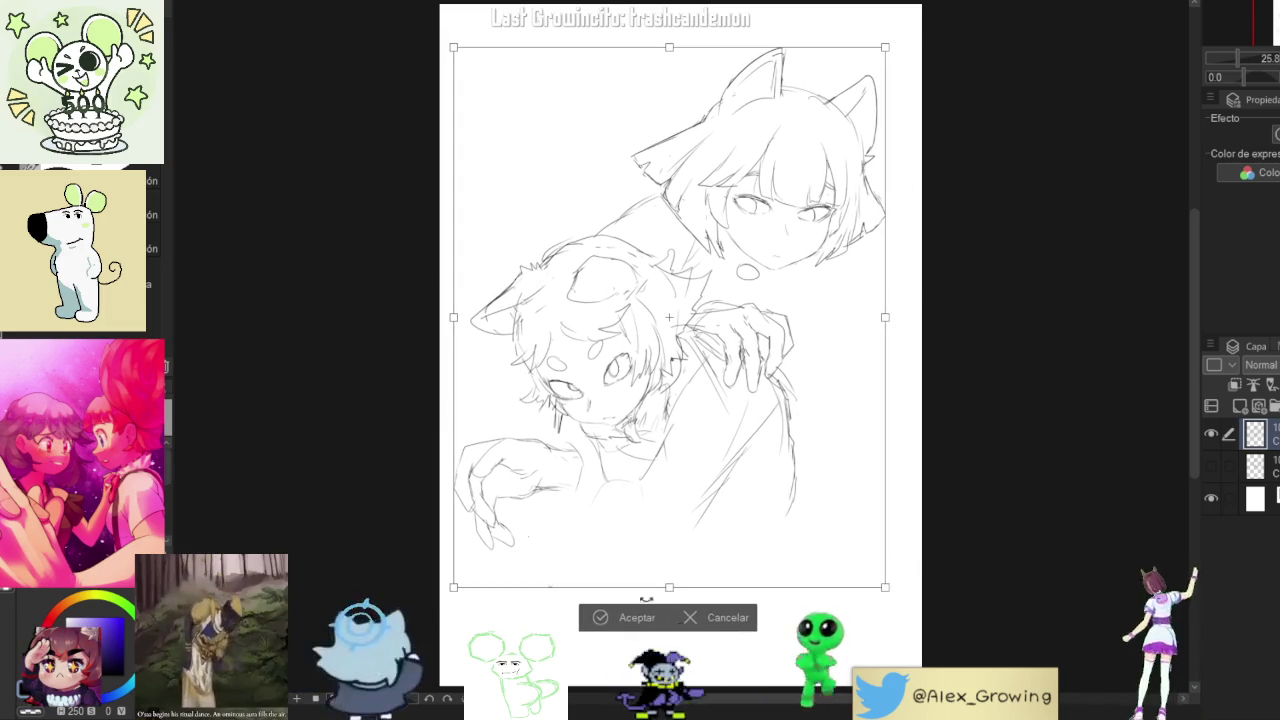
pyautogui.press('Return')
pyautogui.press('p')
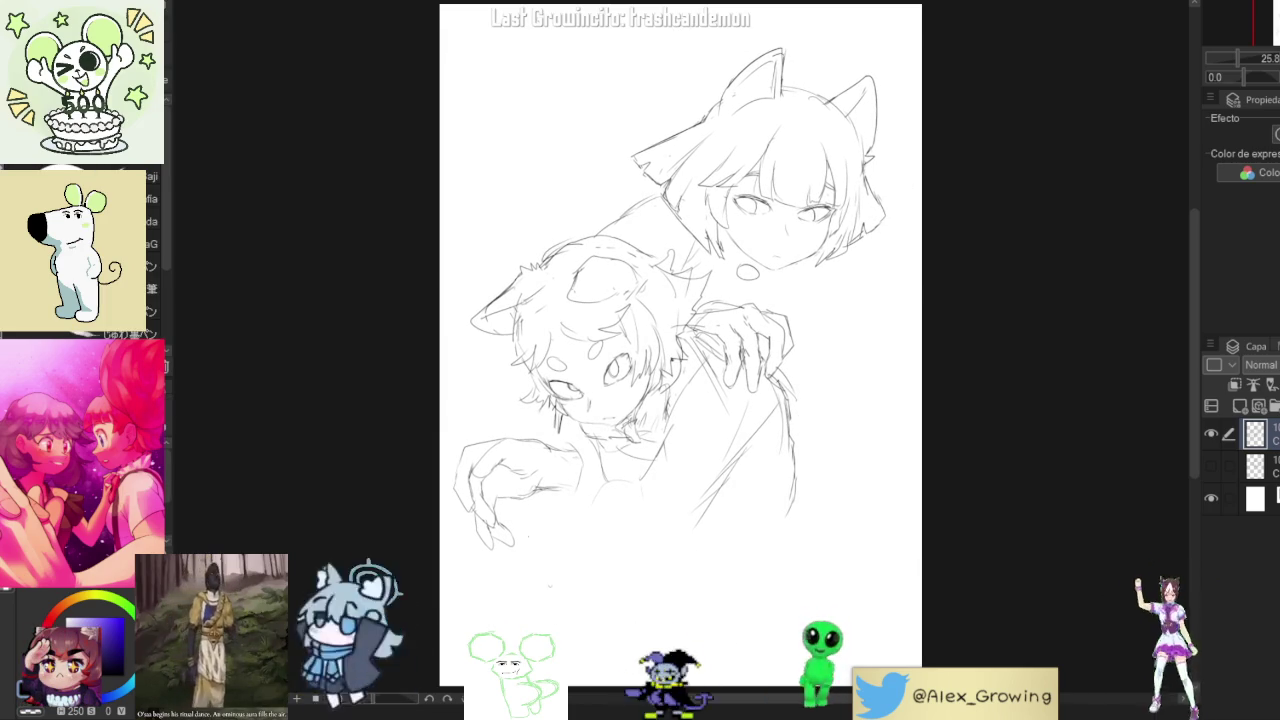
# - Compare the two-character sketch with the older single-head sketch by toggling layer visibility
pyautogui.click(1211, 465)
pyautogui.click(1210, 434)
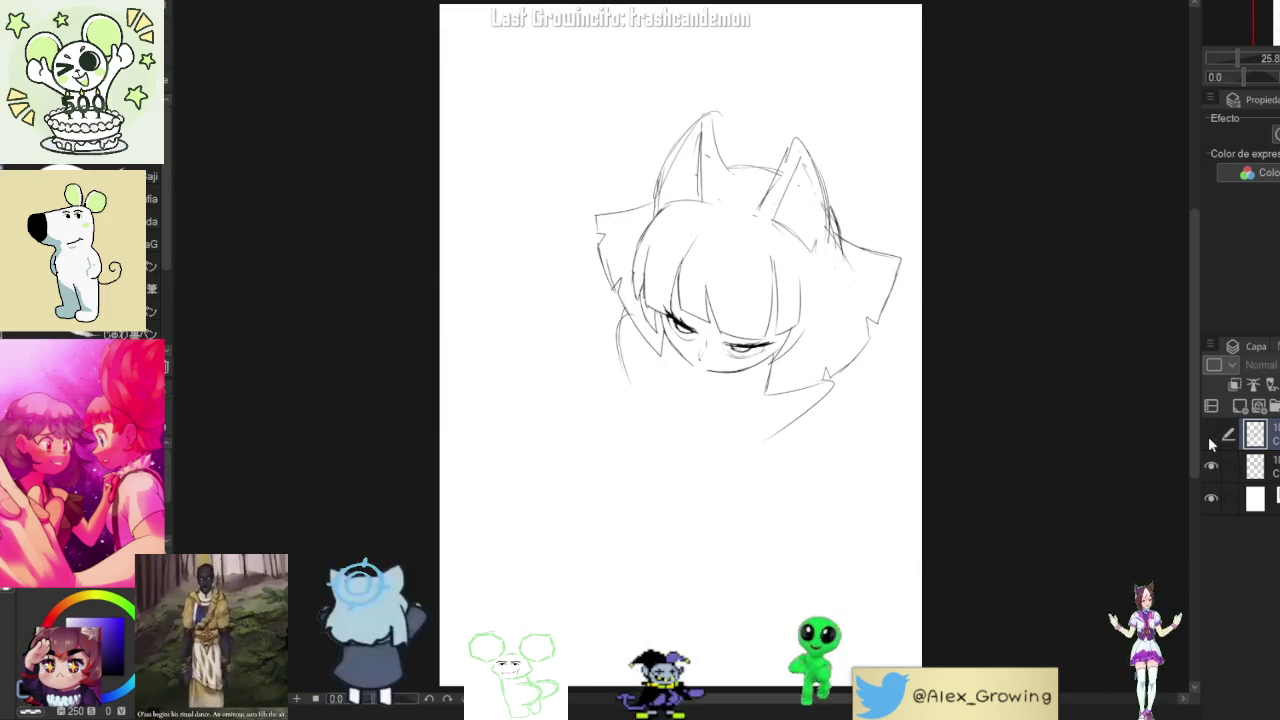
pyautogui.click(1210, 434)
pyautogui.click(1209, 465)
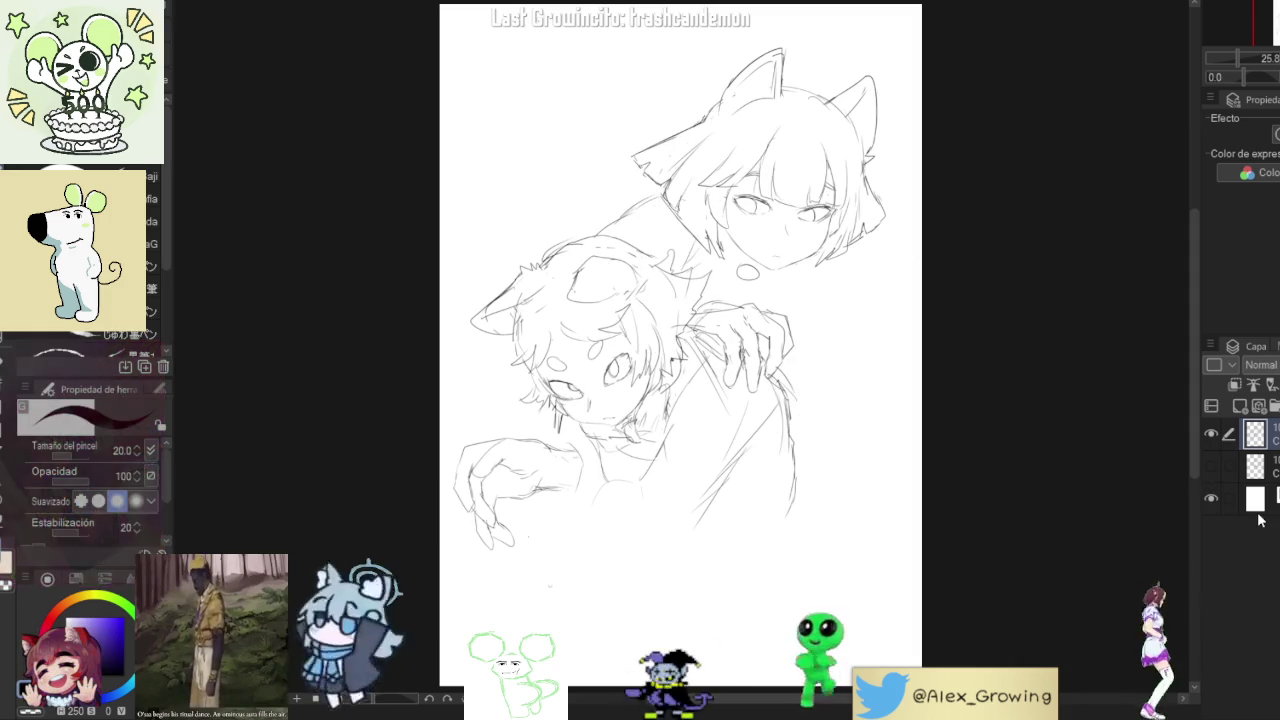
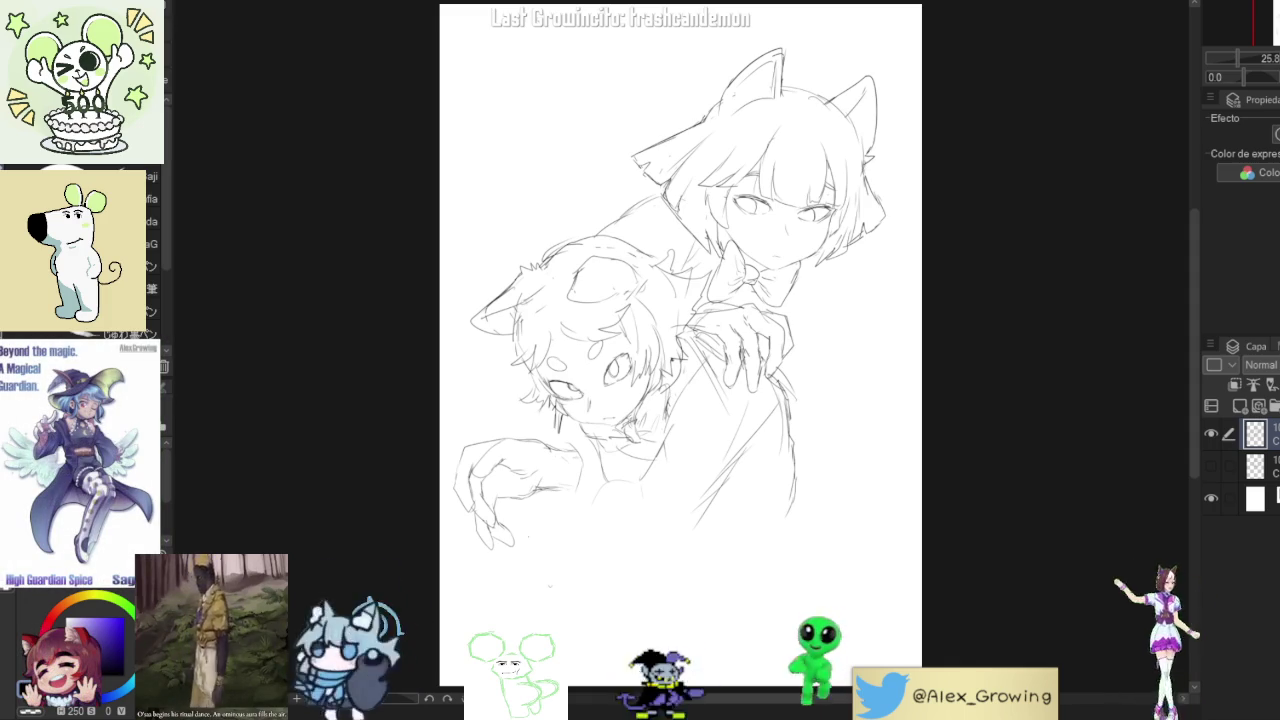
# - Sketch extra pencil strokes around the hand on the smaller character's shoulder and hair
pyautogui.click(1209, 435)
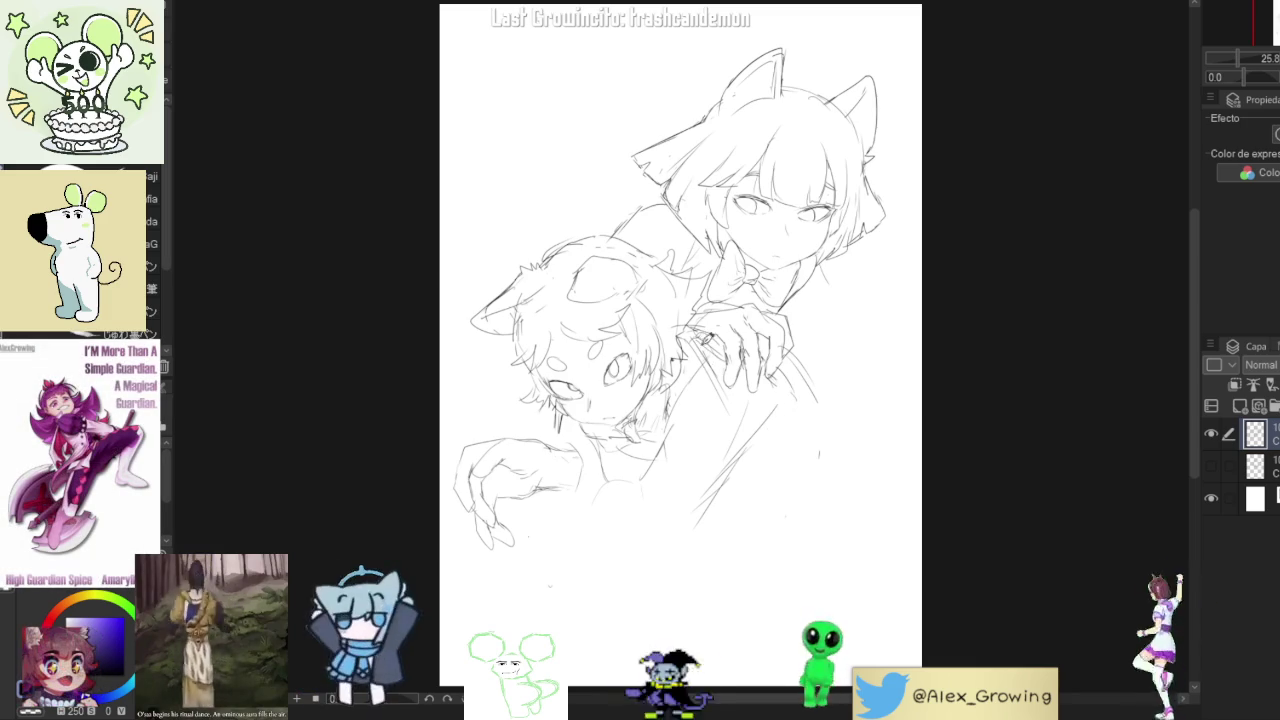
pyautogui.moveTo(684, 345); pyautogui.dragTo(690, 400)
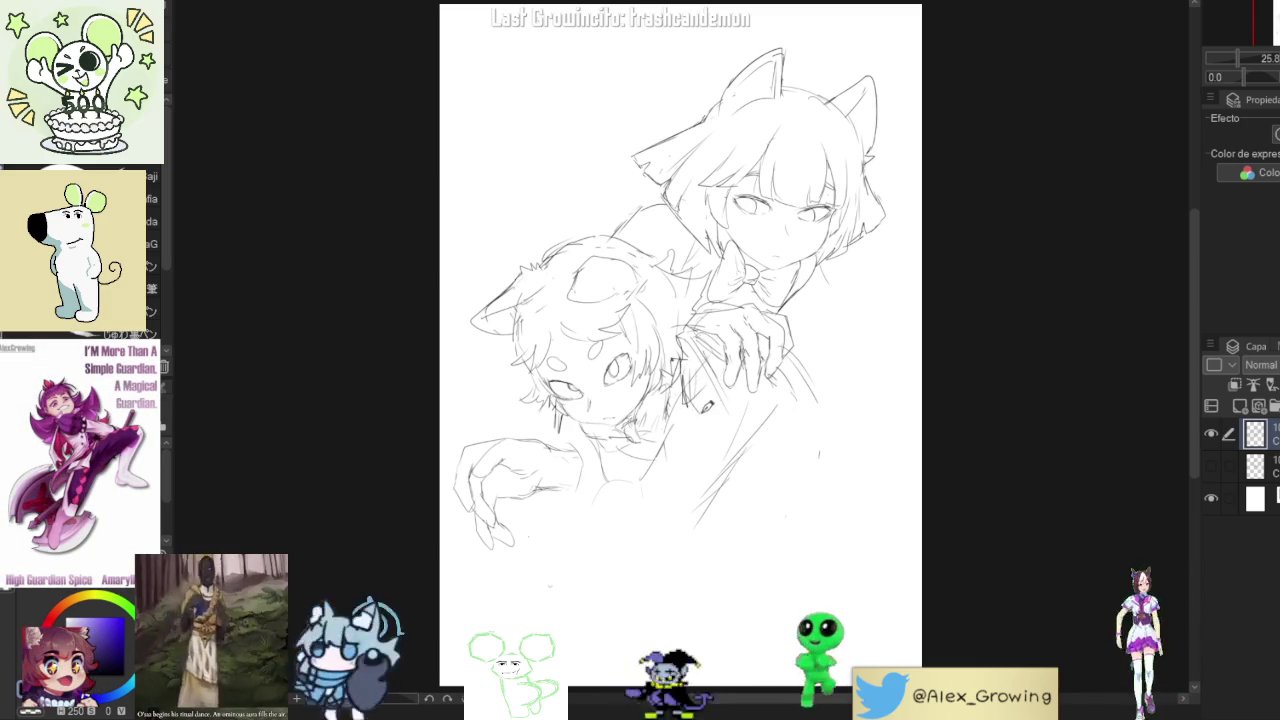